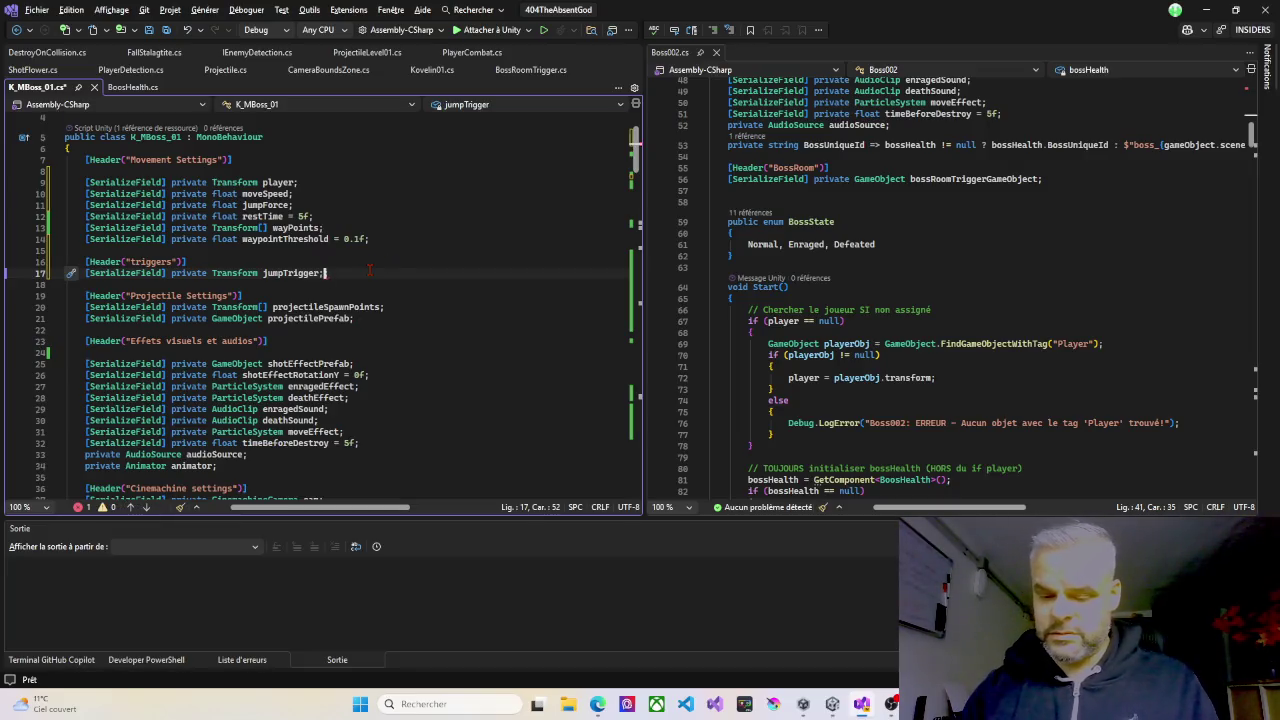
Save K_MBoss_01.cs with its new jumpTrigger field and switch to the Unity editor.
key("ctrl+s")
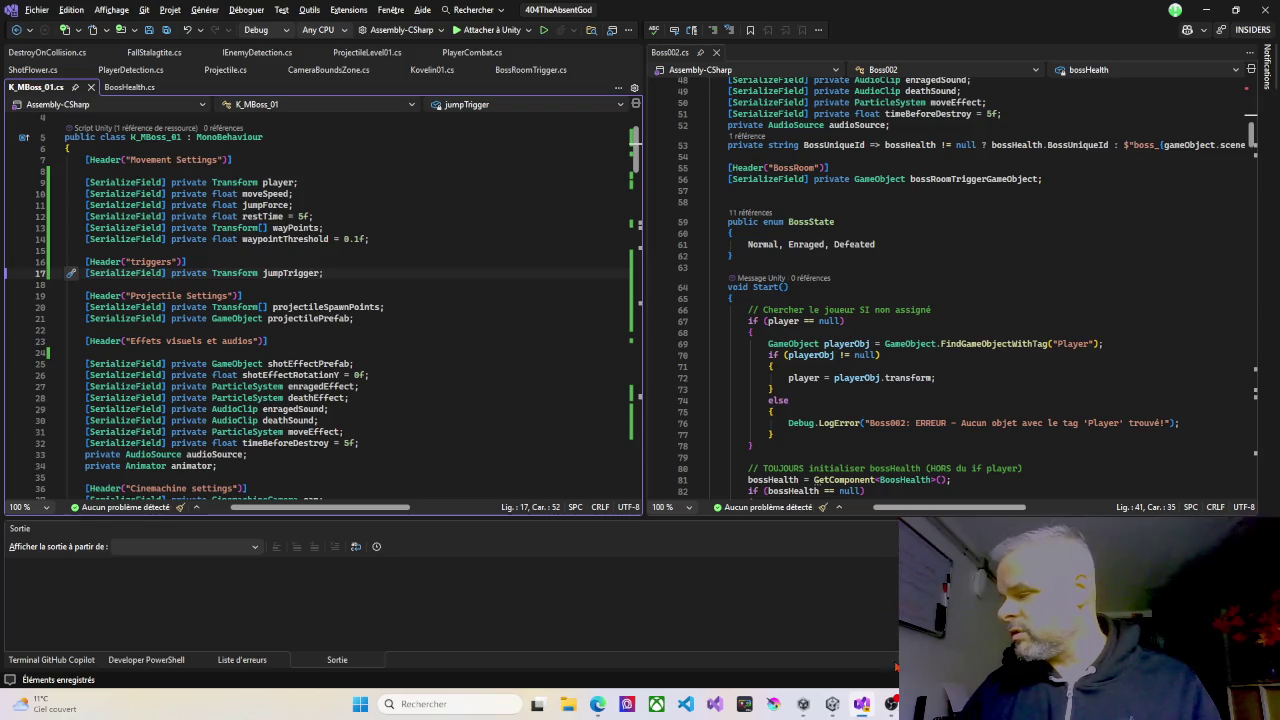
mouse_move(868, 709)
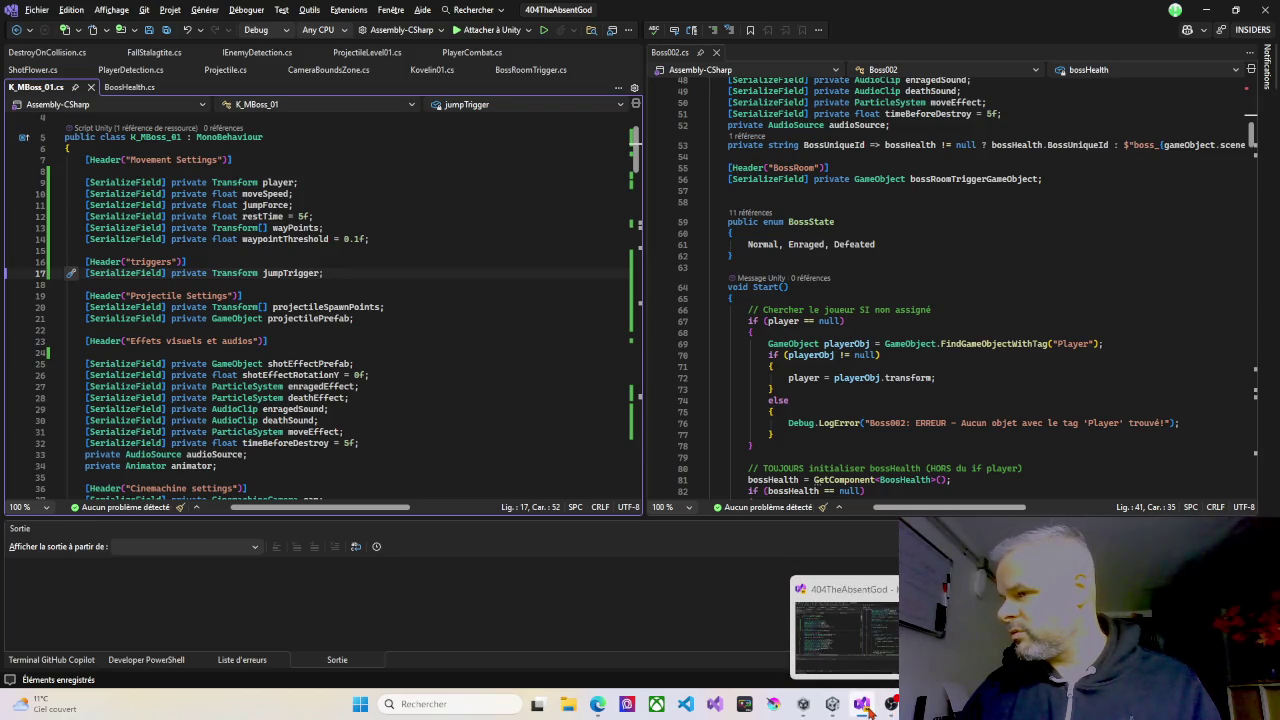
left_click(868, 709)
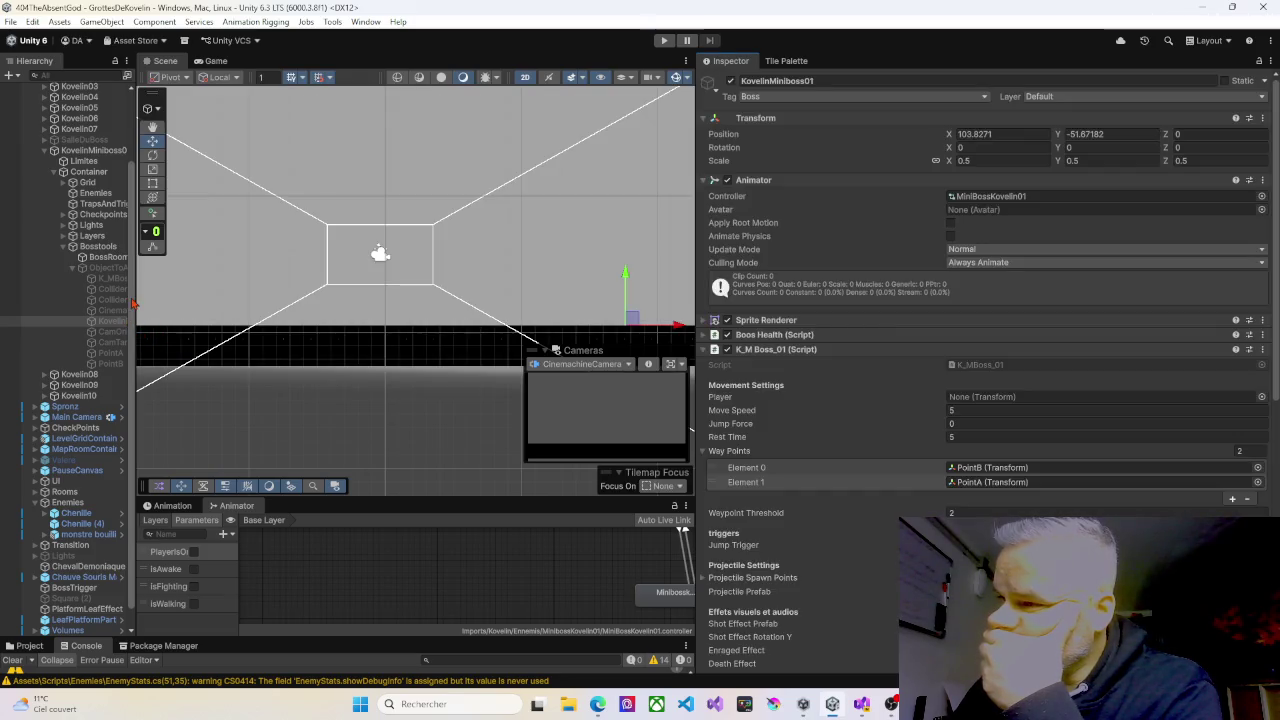
Widen the Hierarchy and add an empty child named JumpTrigger under KovelinMiniboss01.
left_click_drag(137, 305, 357, 305)
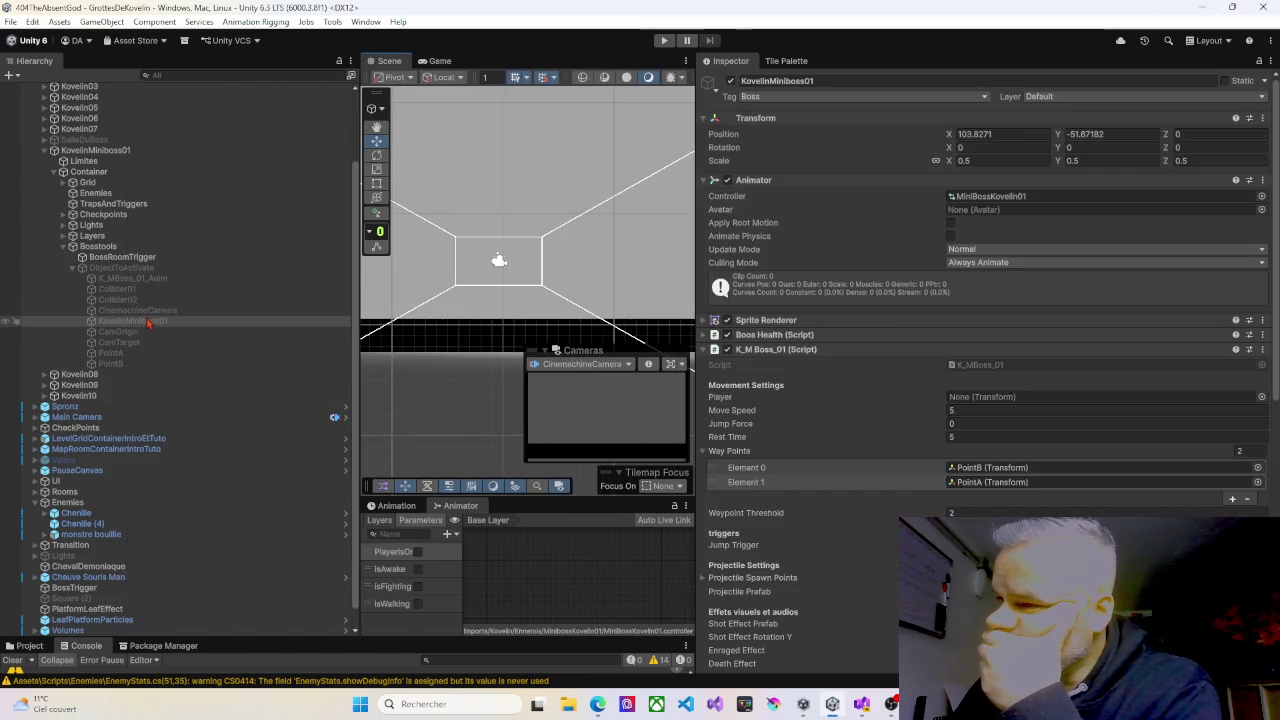
left_click(146, 322)
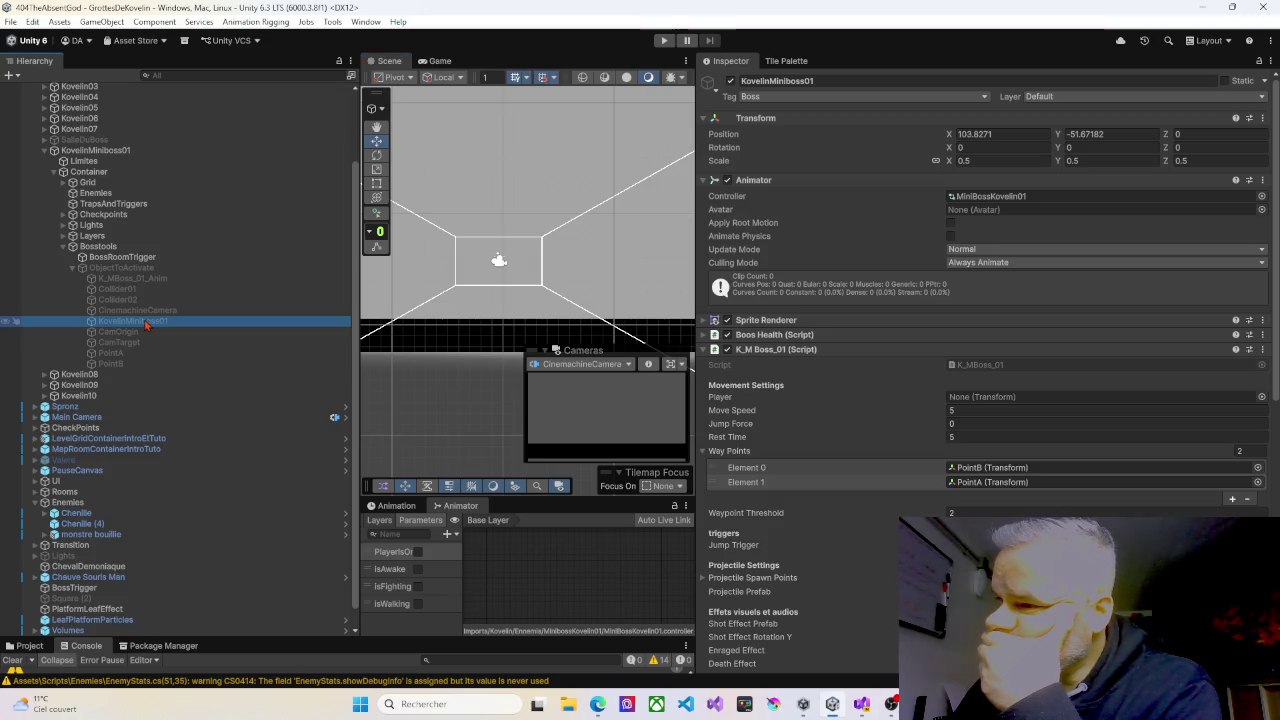
right_click(146, 325)
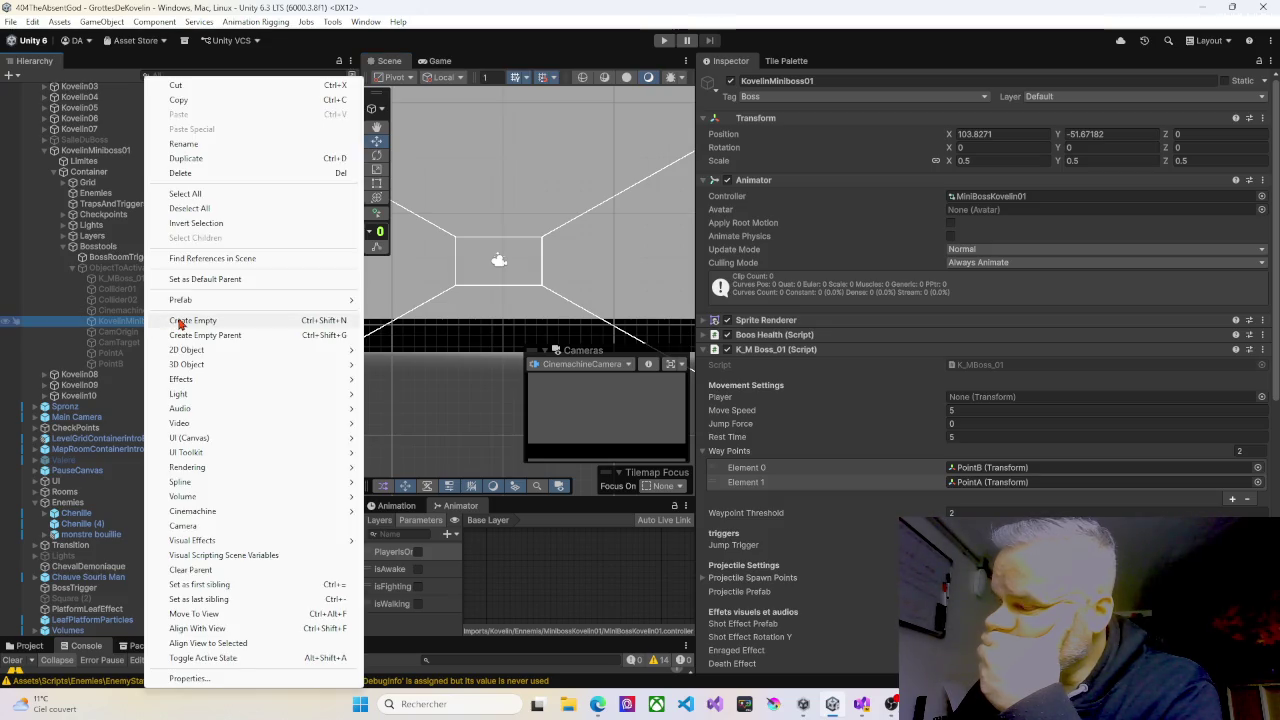
left_click(181, 324)
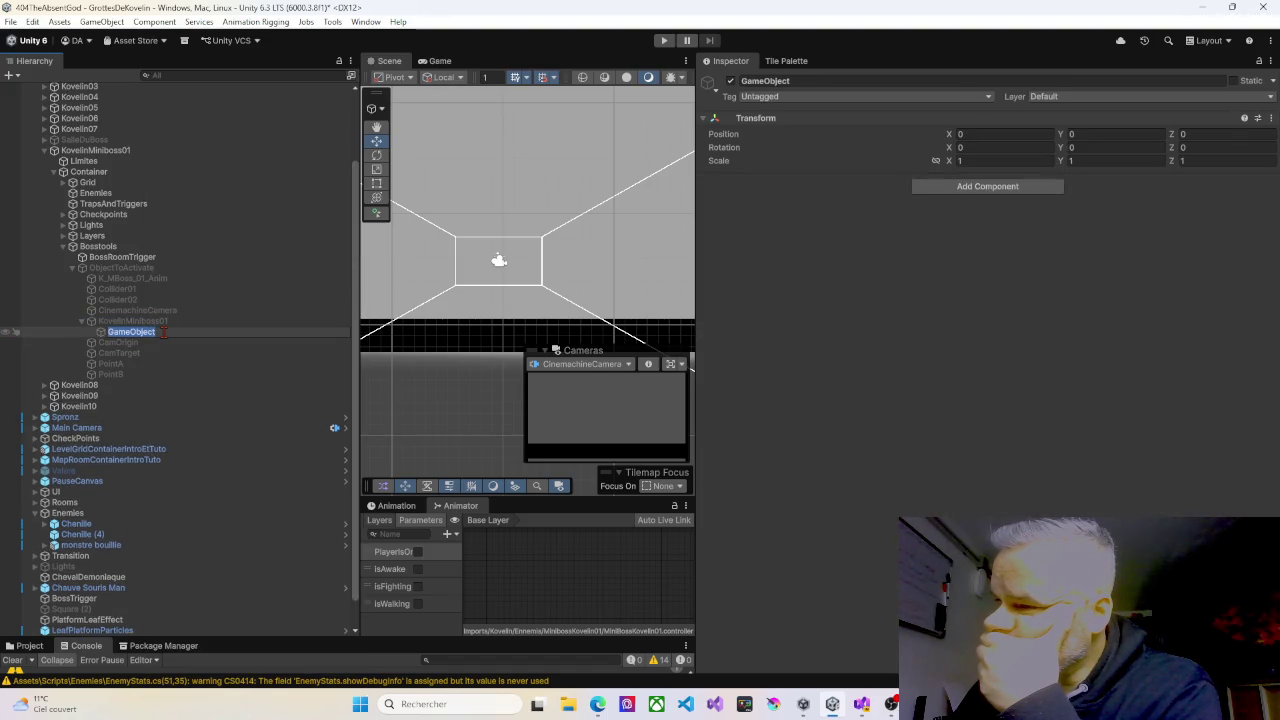
left_click(164, 334)
key("ctrl+a")
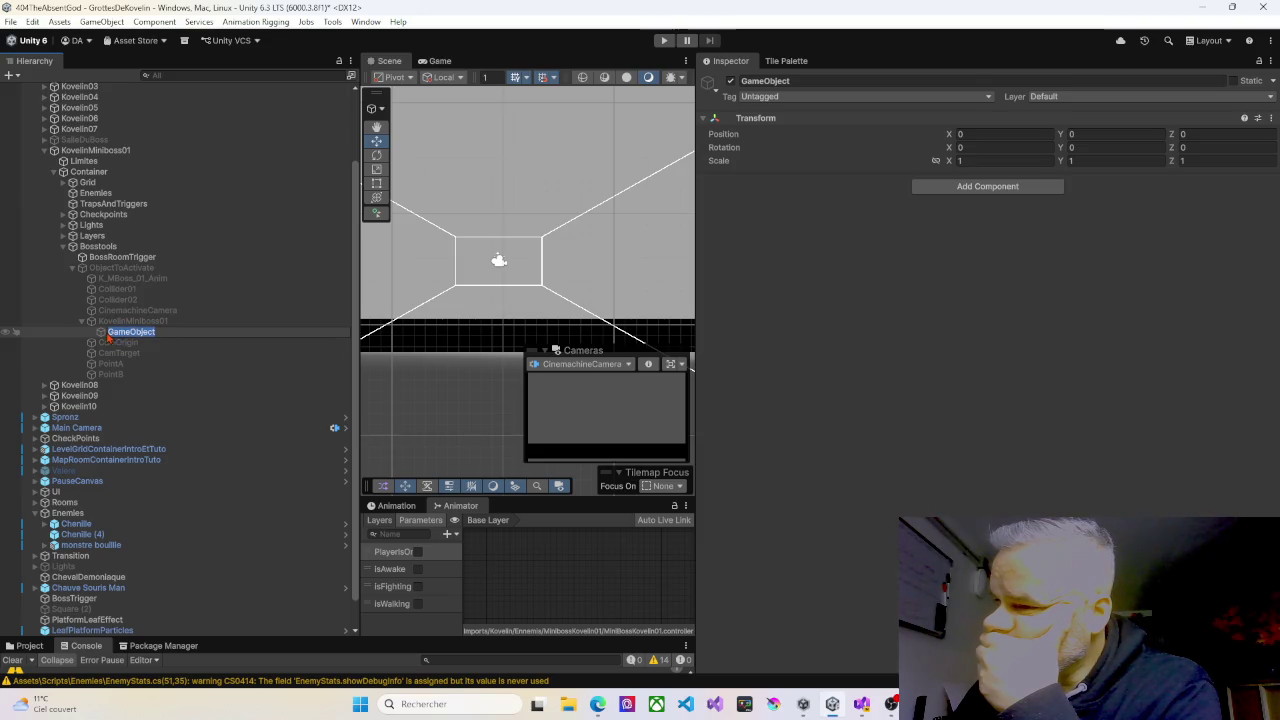
type("Ju")
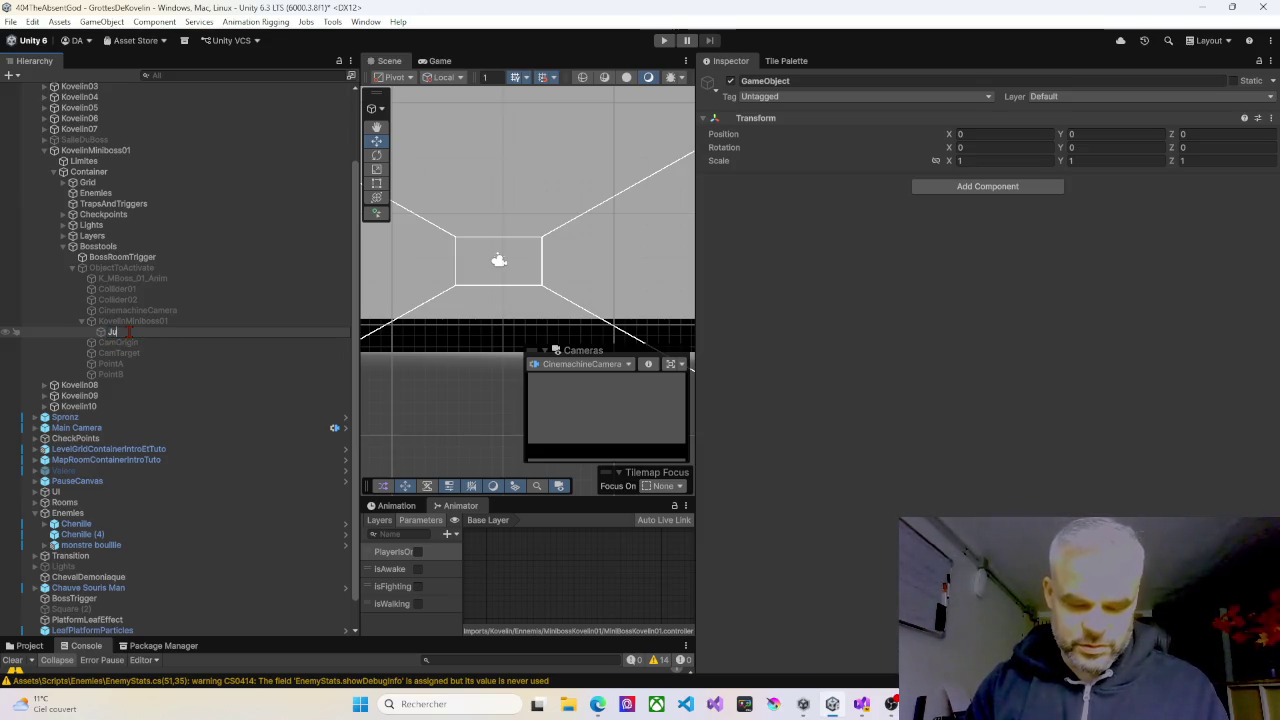
type("mpTrigger")
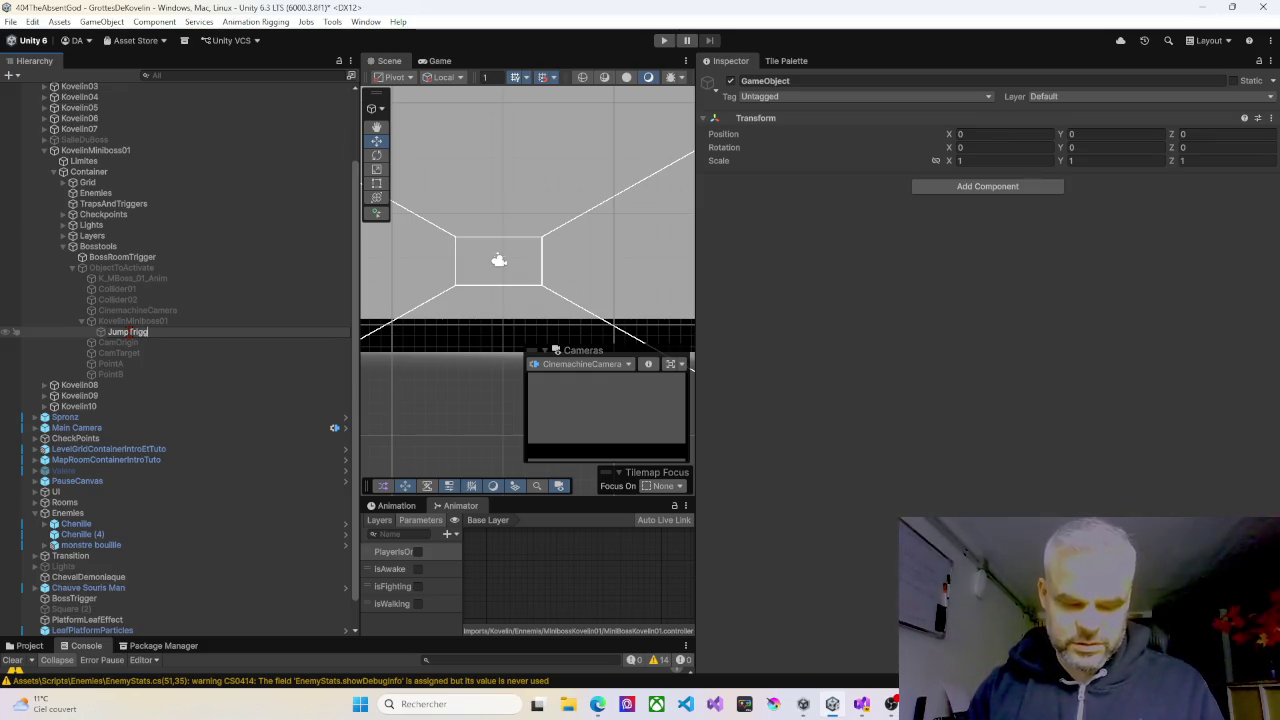
key("Return")
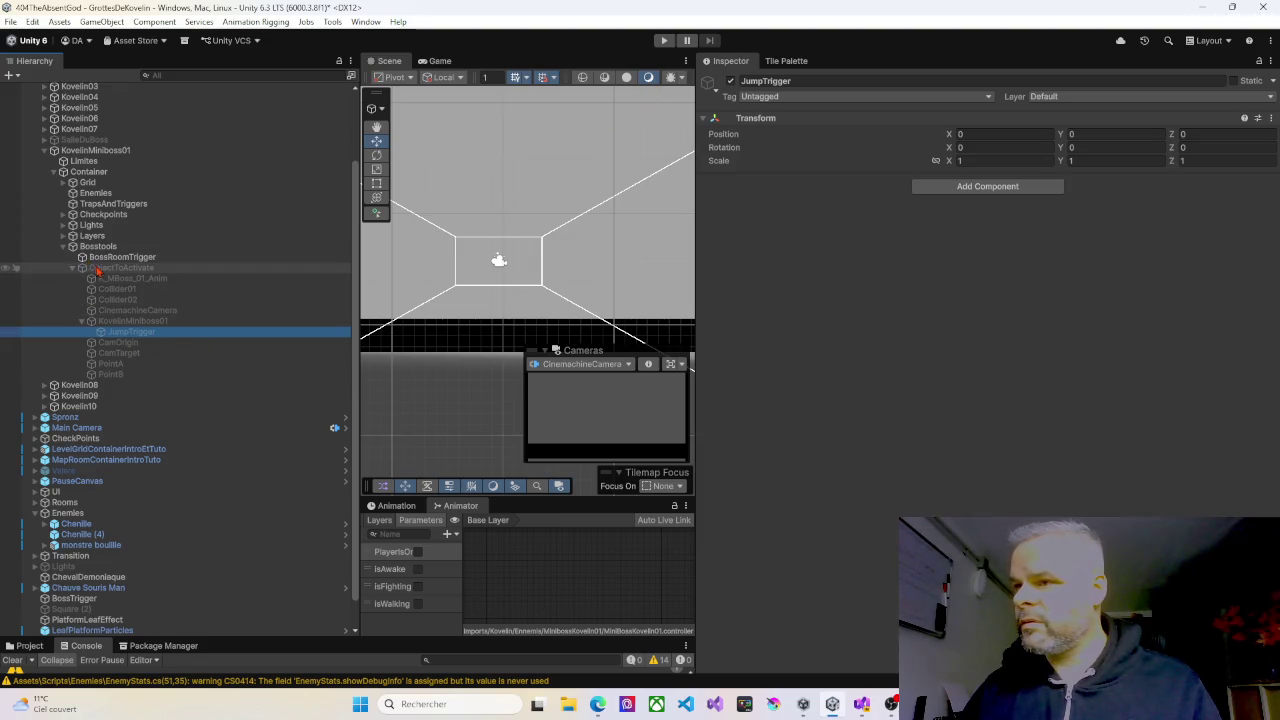
Activate ObjectToActivate, select JumpTrigger, and enlarge the Scene view.
left_click(100, 268)
left_click(730, 81)
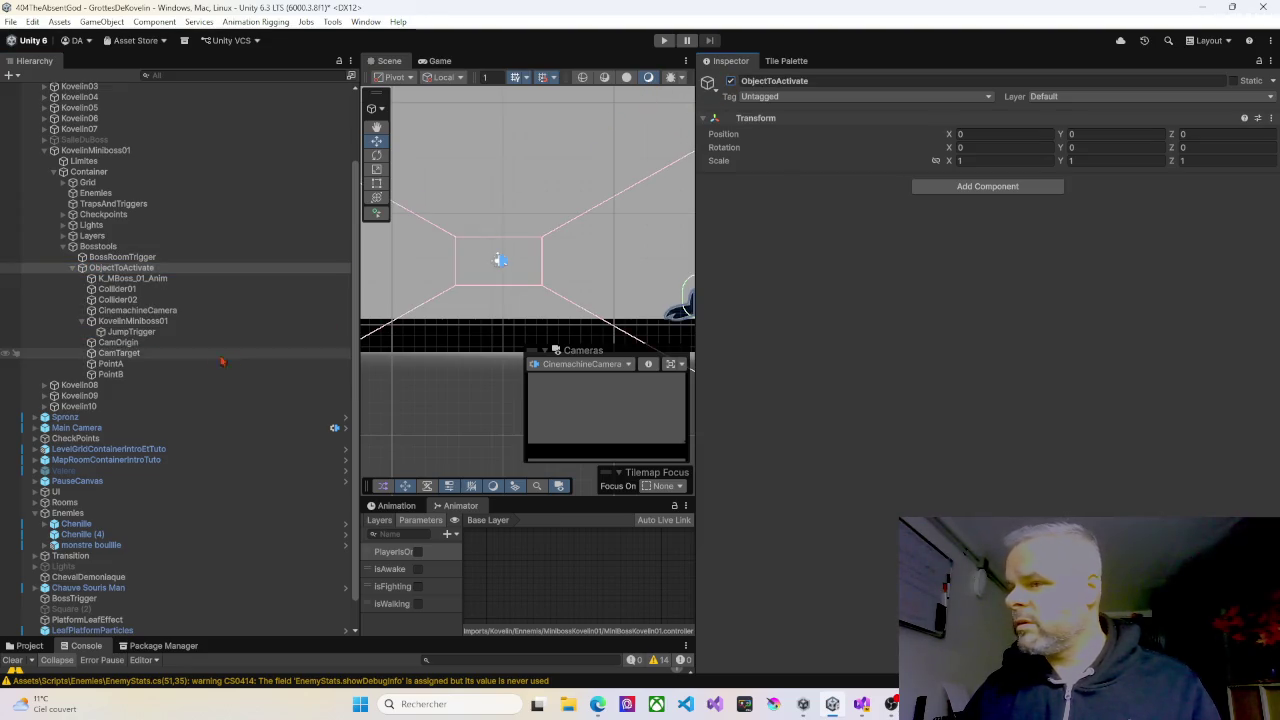
left_click(138, 333)
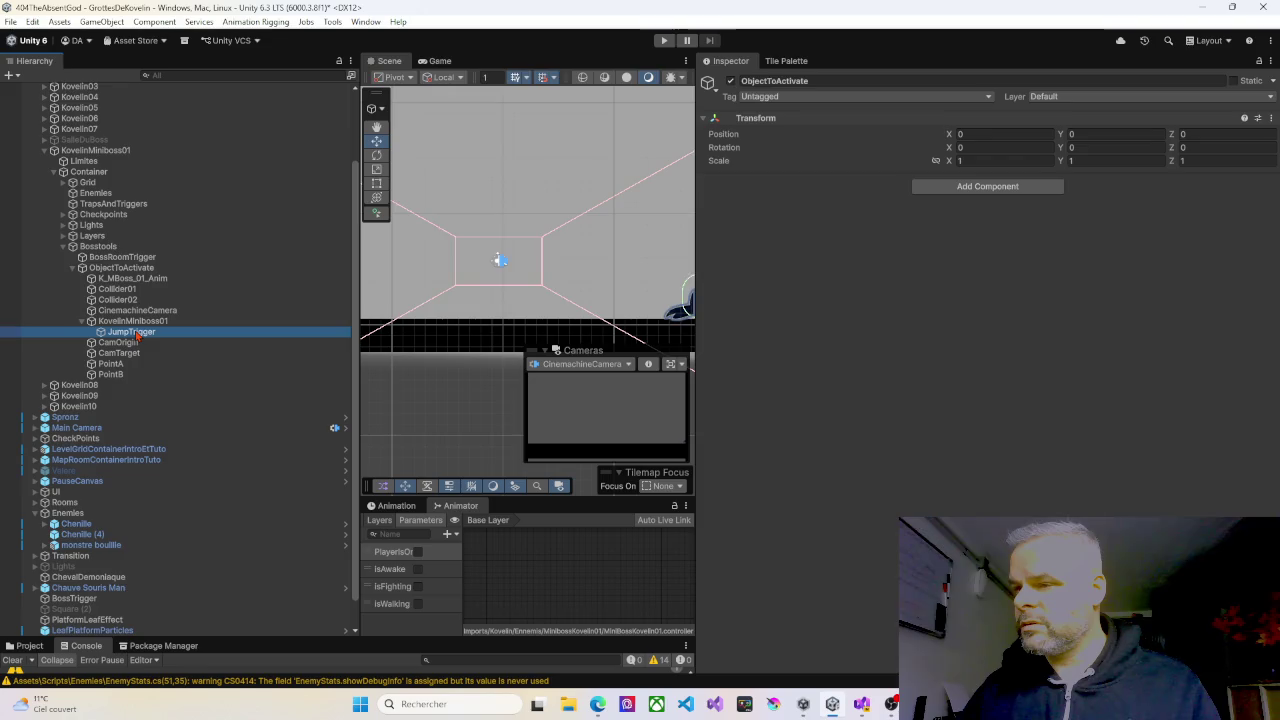
left_click(700, 268)
left_click_drag(693, 259, 845, 262)
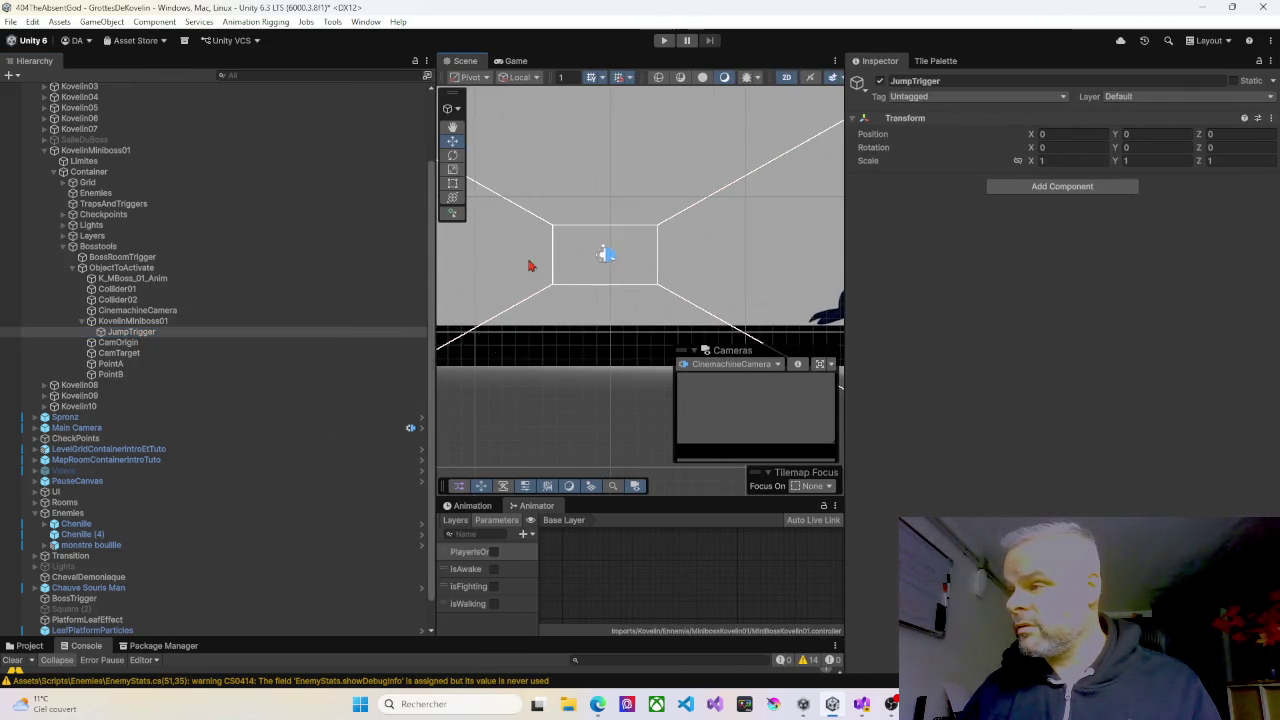
left_click_drag(439, 278, 285, 278)
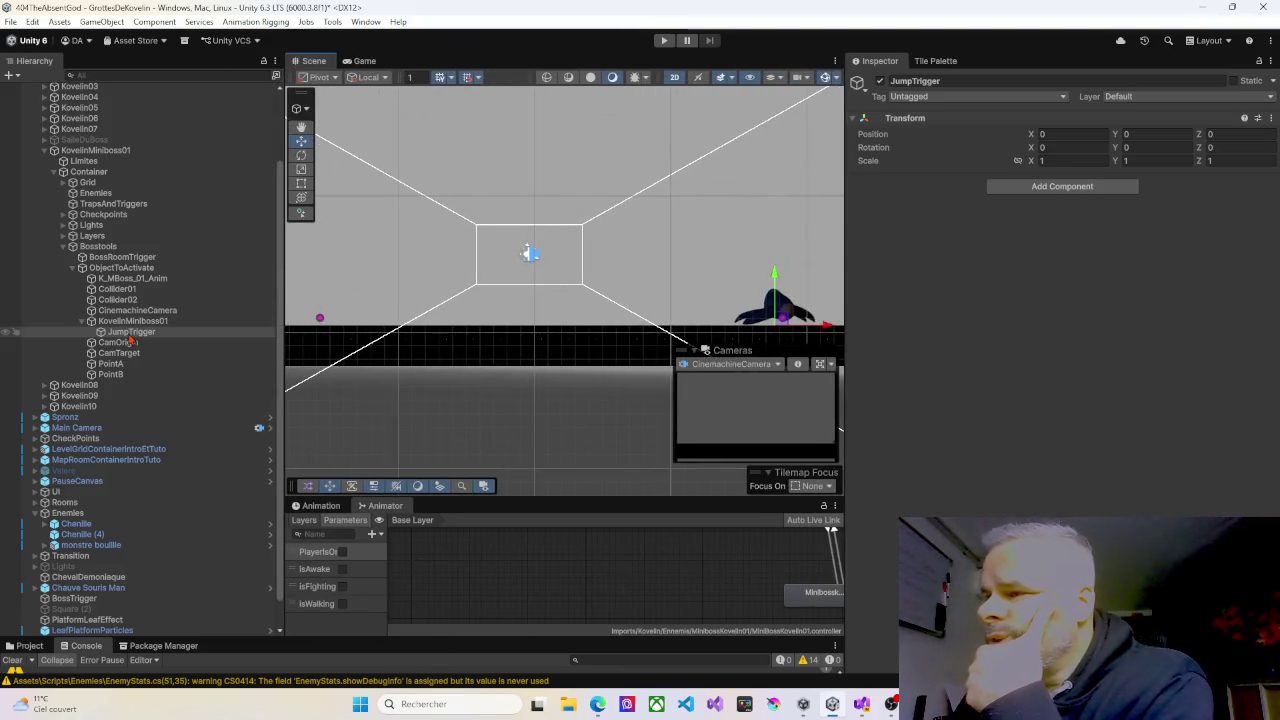
Add a Circle Collider 2D to JumpTrigger and mark it Is Trigger.
left_click(130, 333)
left_click(1006, 188)
type("rigidbody")
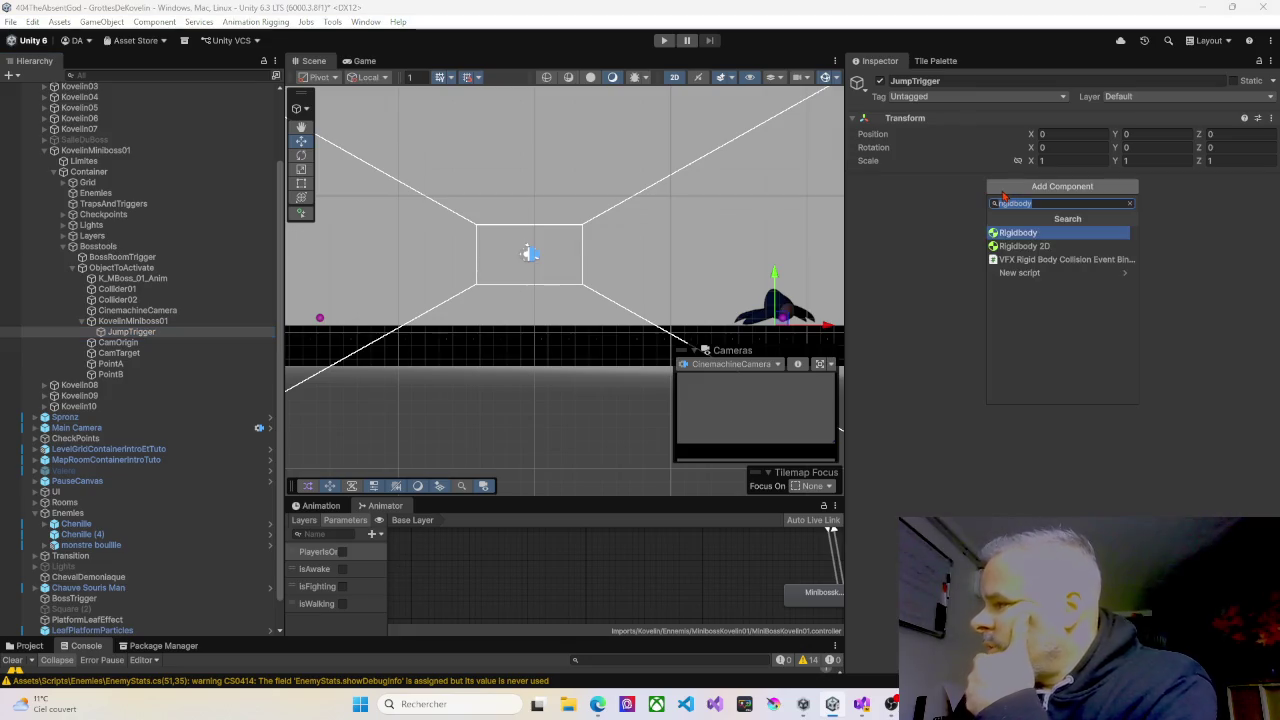
type("cir")
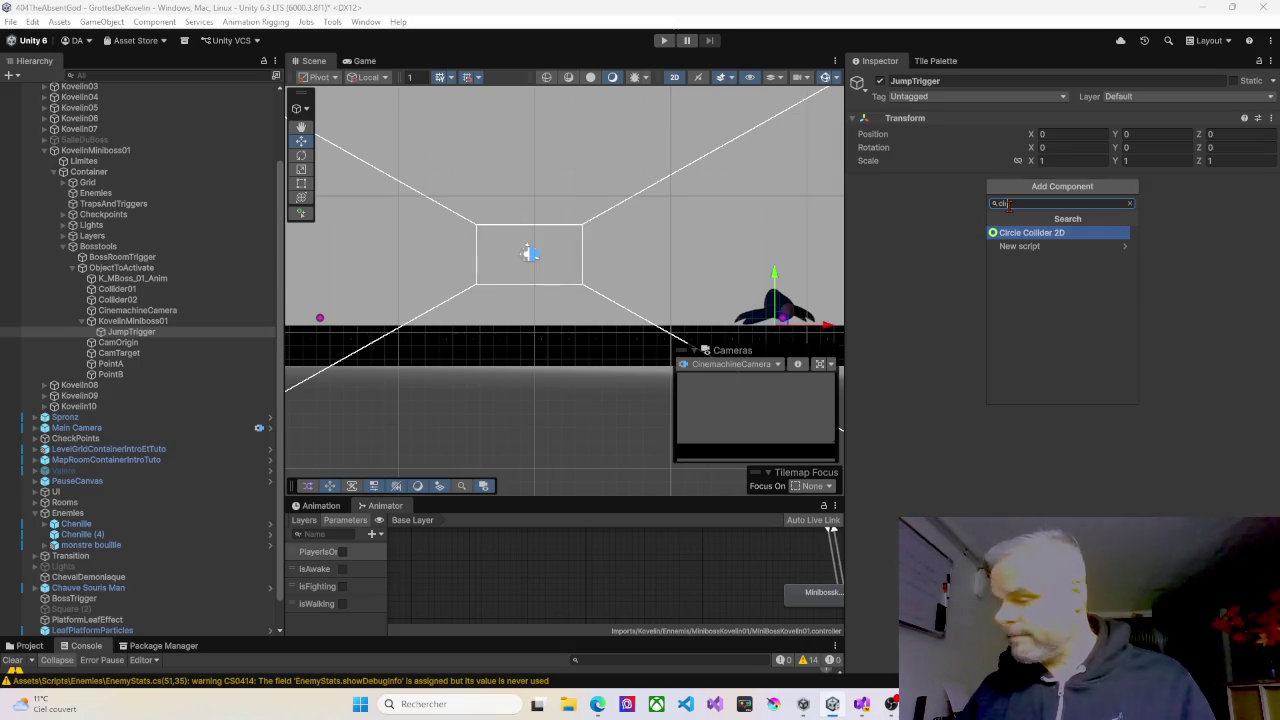
left_click(1014, 233)
left_click(1033, 228)
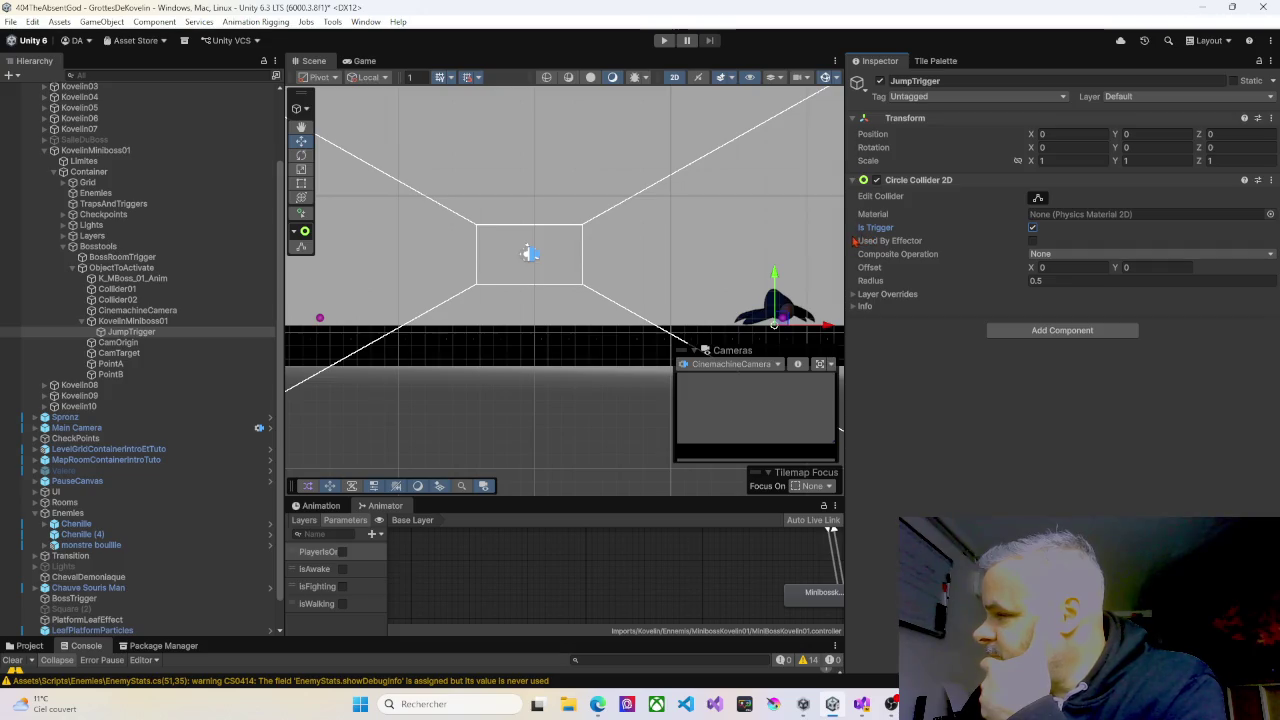
left_click_drag(843, 235, 828, 235)
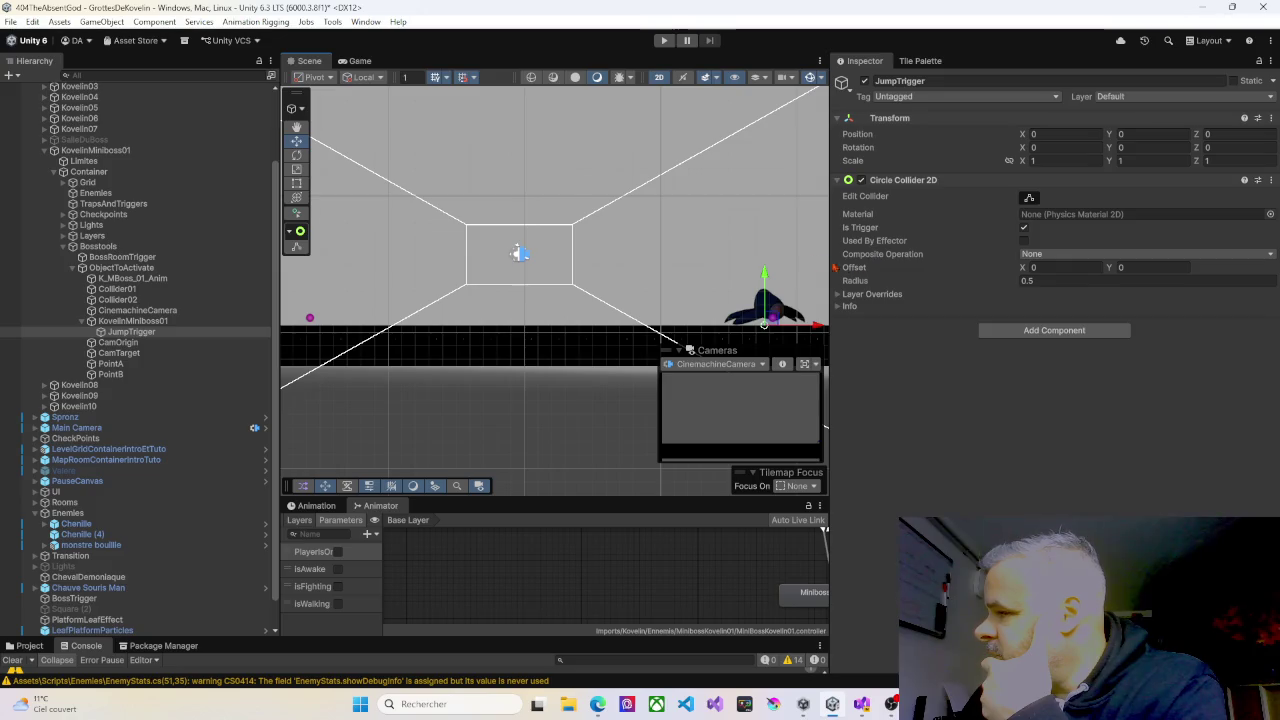
Enlarge JumpTrigger's trigger circle in the scene and set its Position Y to 0.
left_click_drag(767, 281, 767, 273)
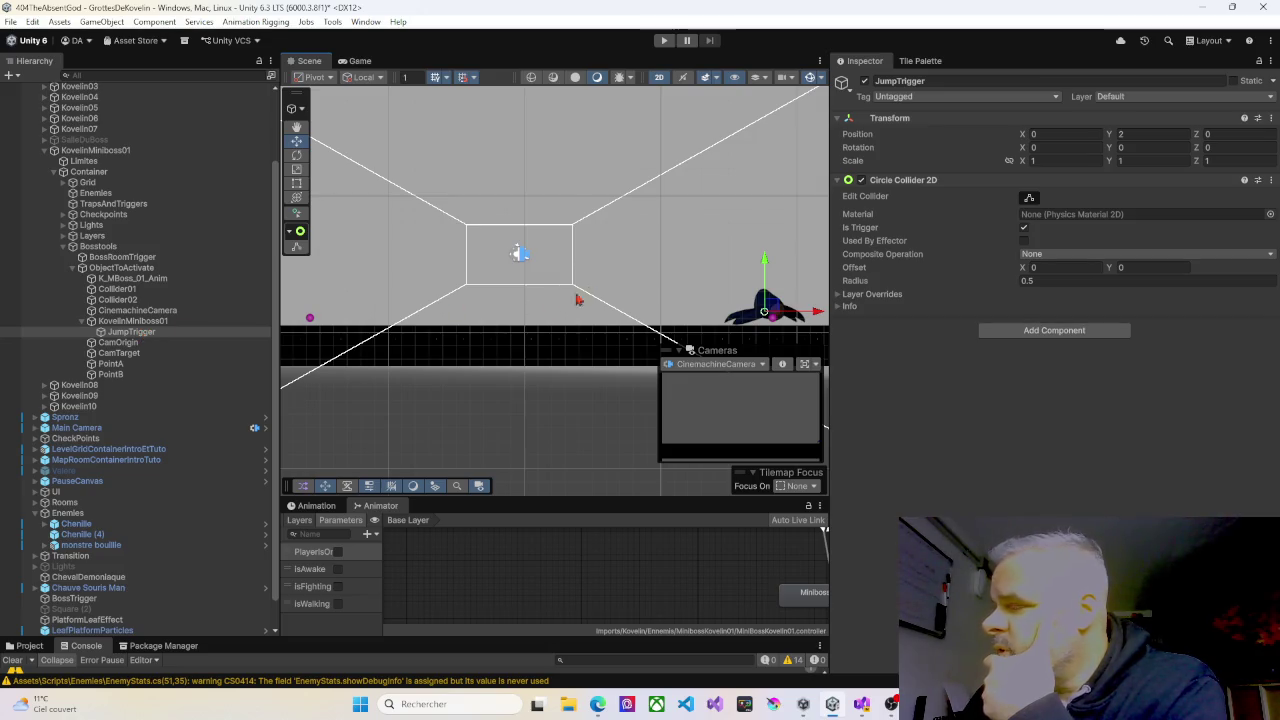
left_click(1028, 199)
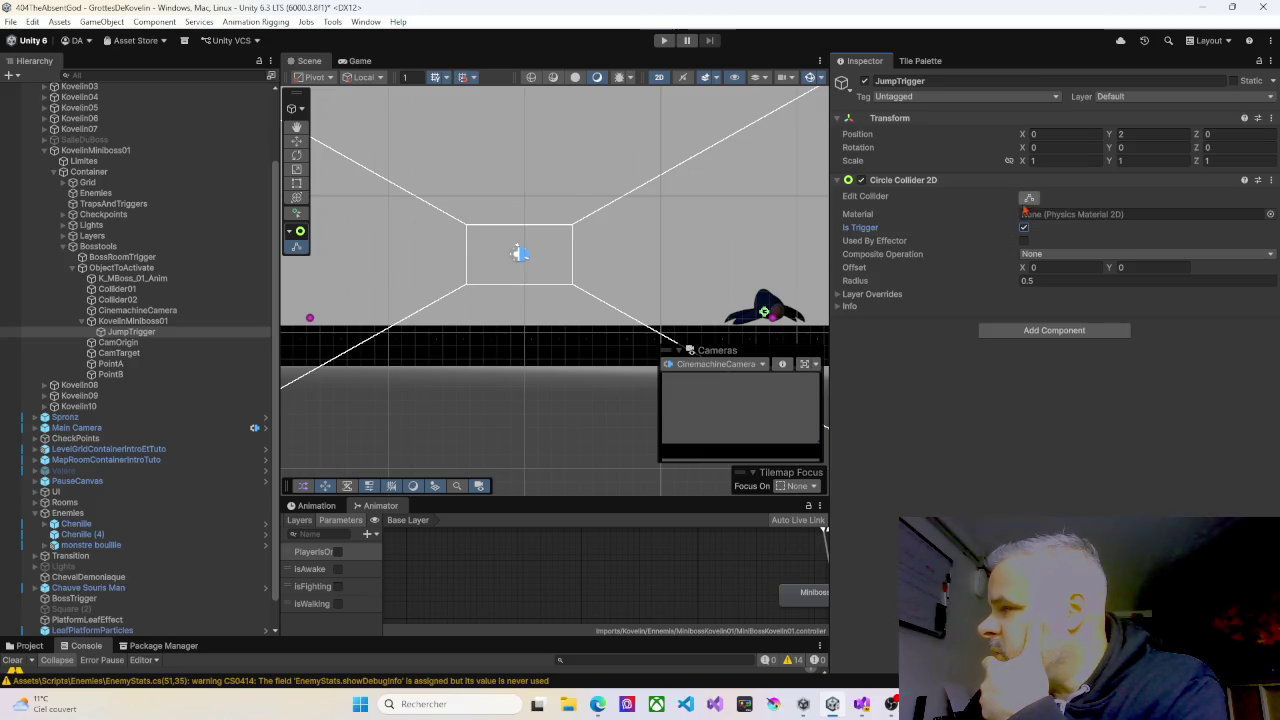
left_click(1027, 201)
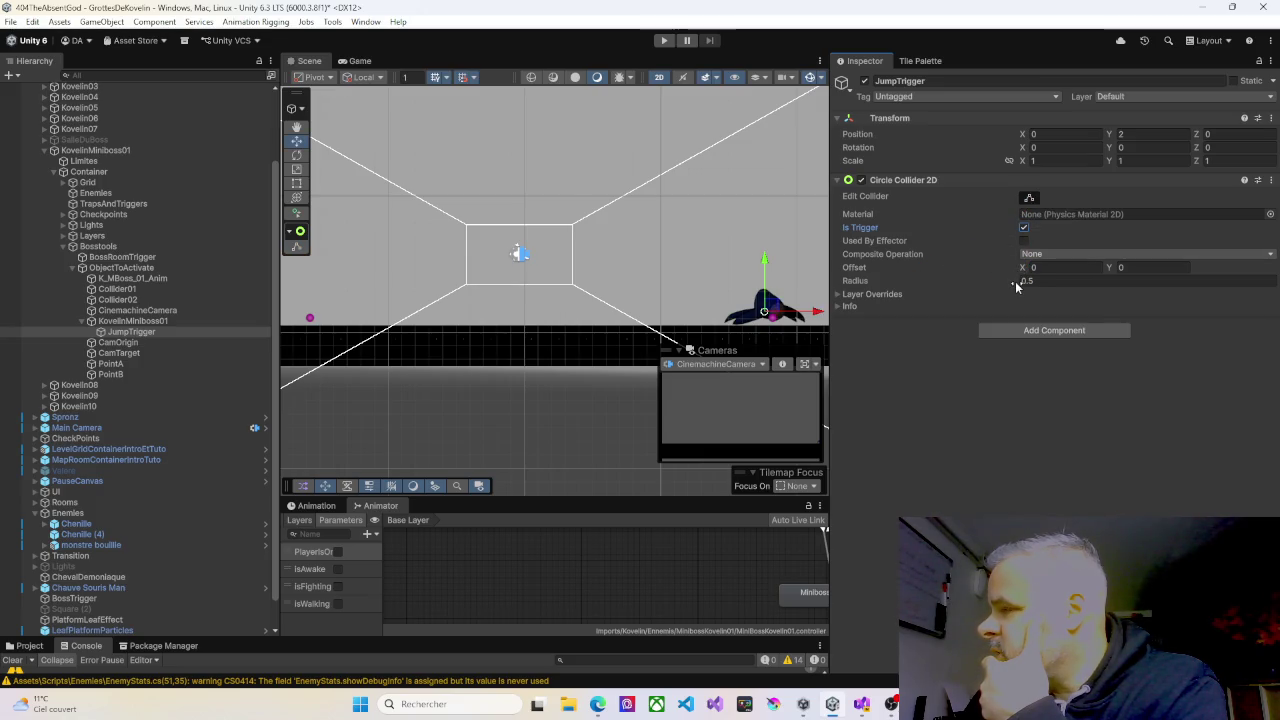
left_click_drag(1015, 285, 1214, 305)
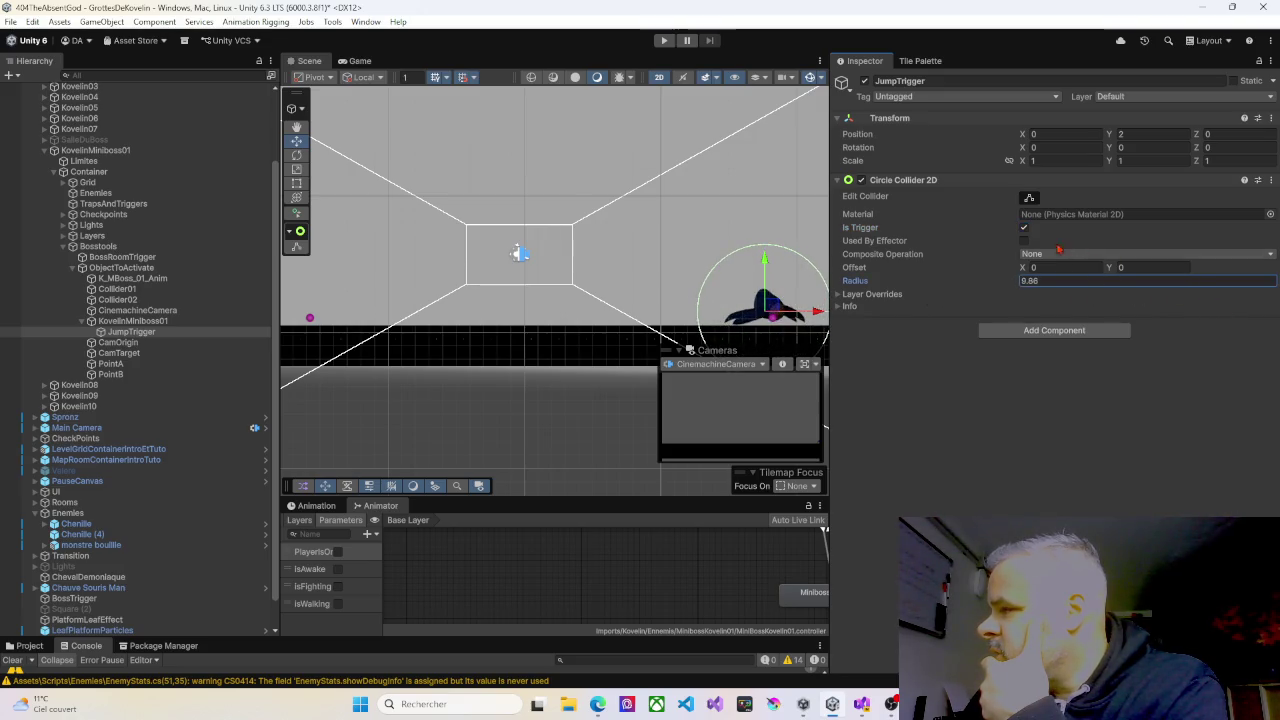
left_click(1140, 134)
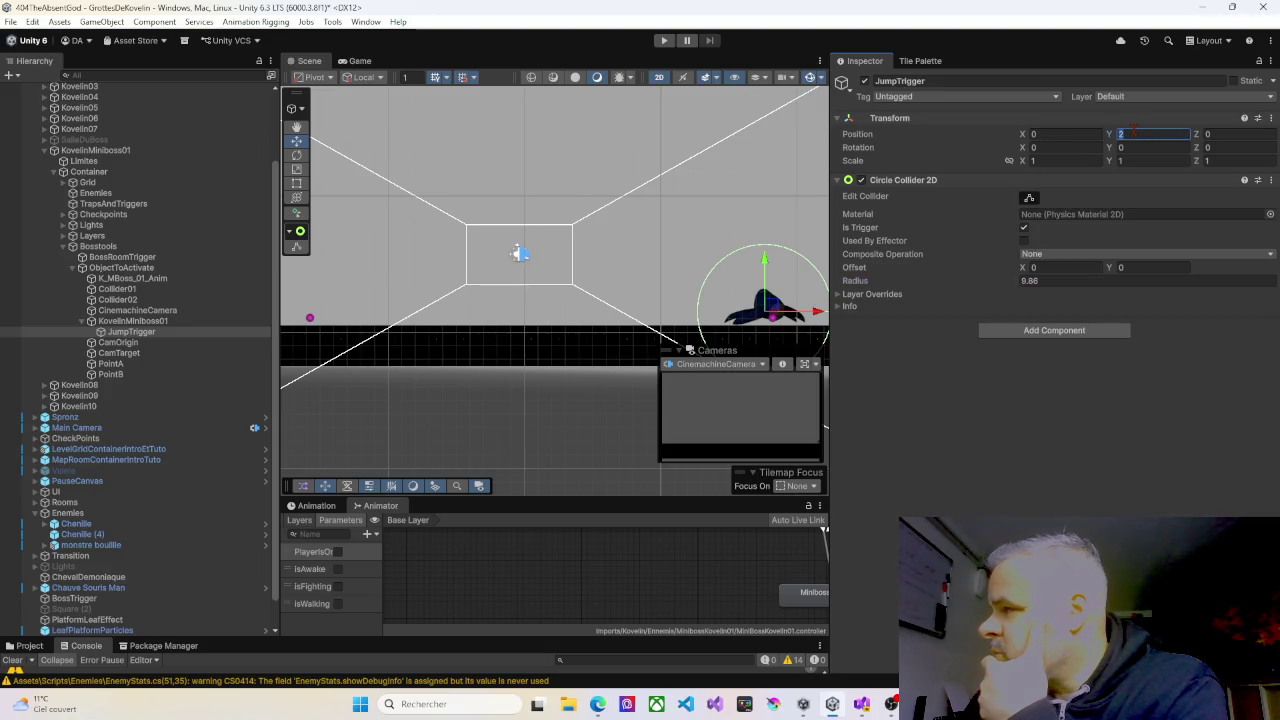
type("0")
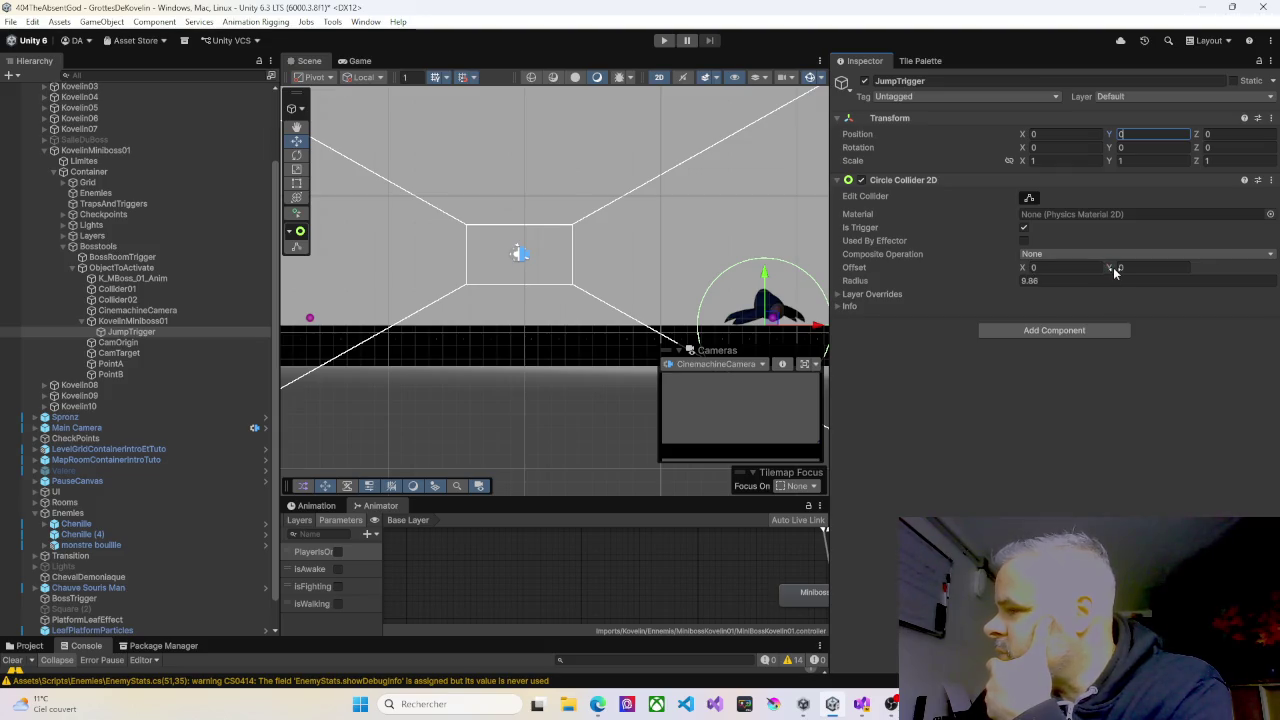
Set the Circle Collider 2D Offset Y to 2.5 and Radius to 10.
left_click(1115, 267)
type("1.55")
left_click_drag(1153, 271, 1172, 272)
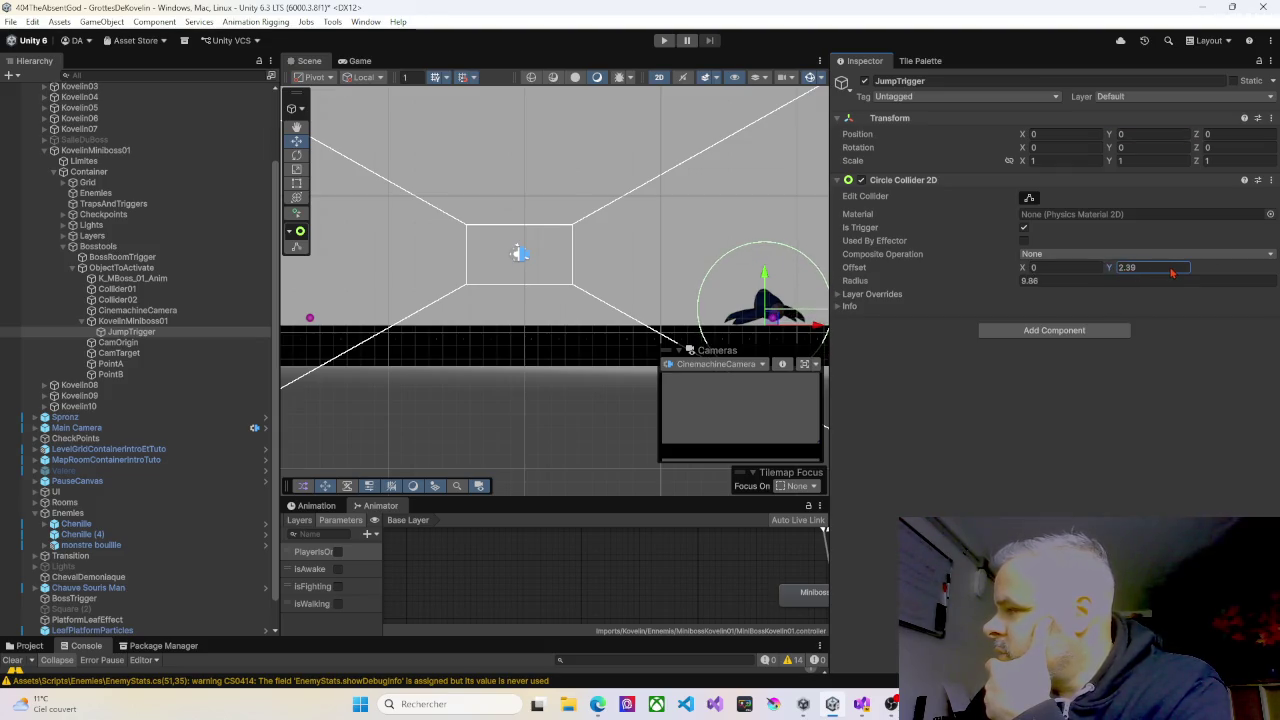
type("2.5")
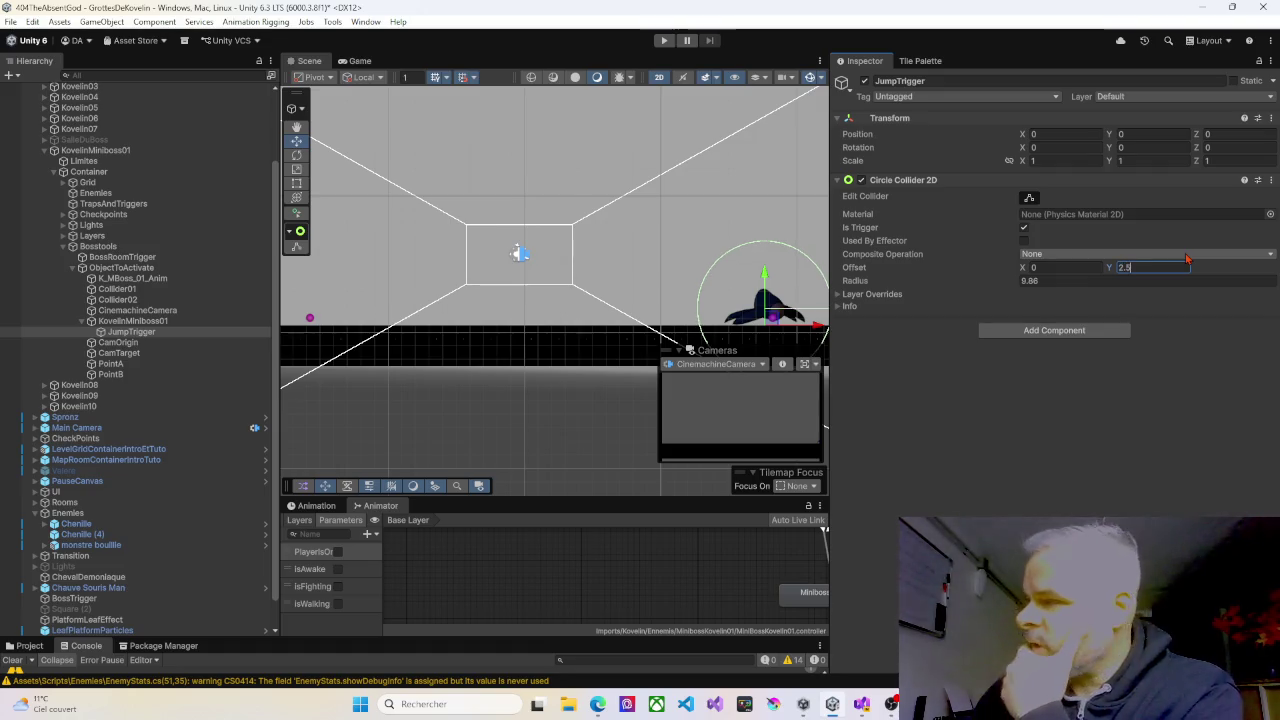
key("Tab")
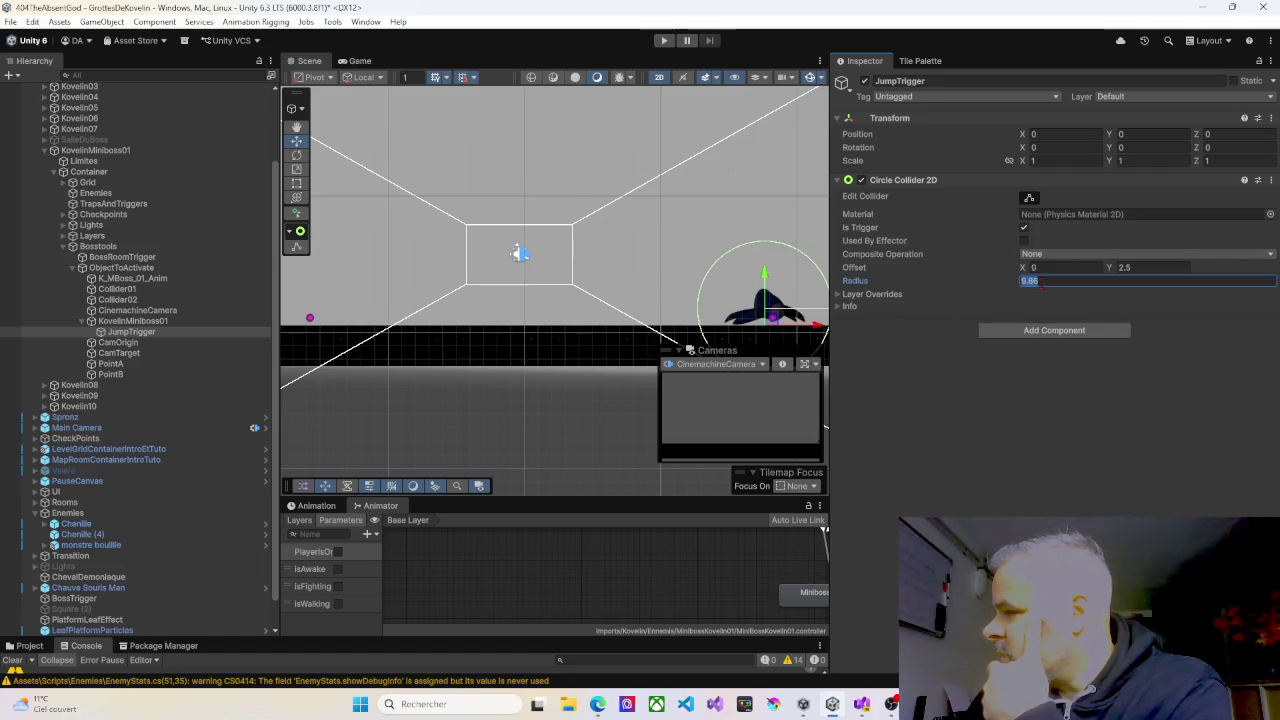
type("10")
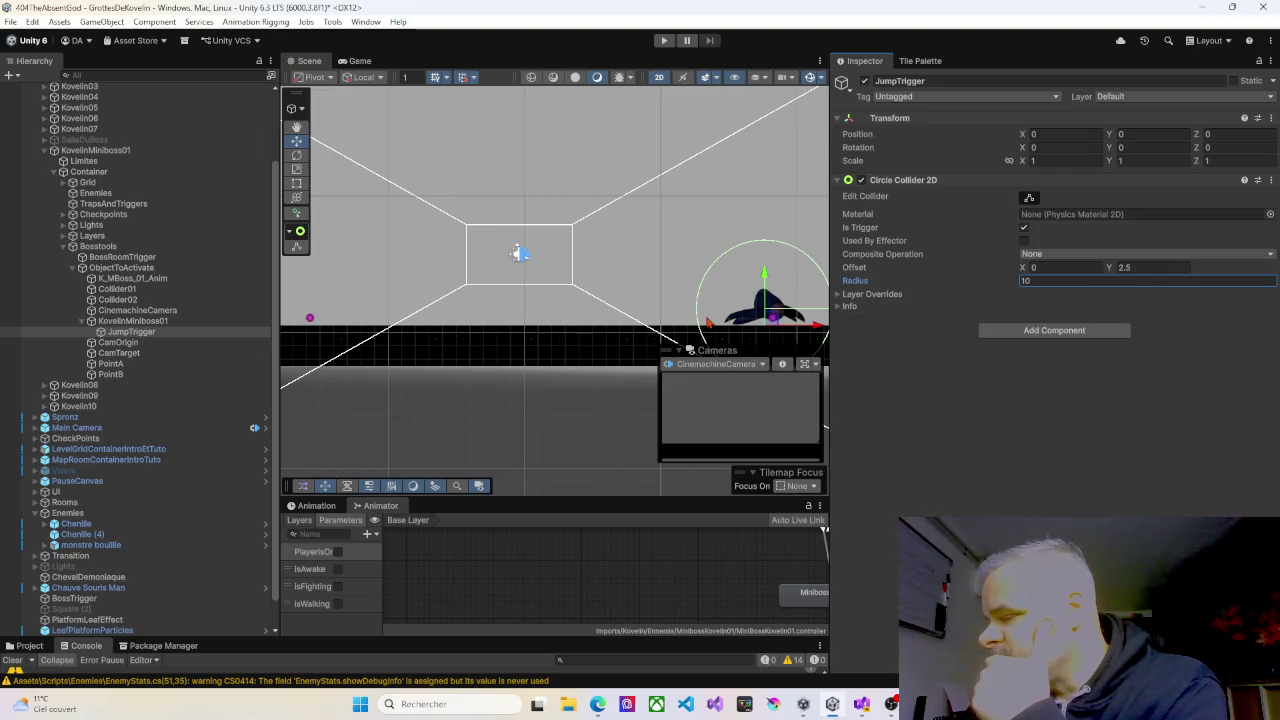
scroll(711, 317, "down", 2)
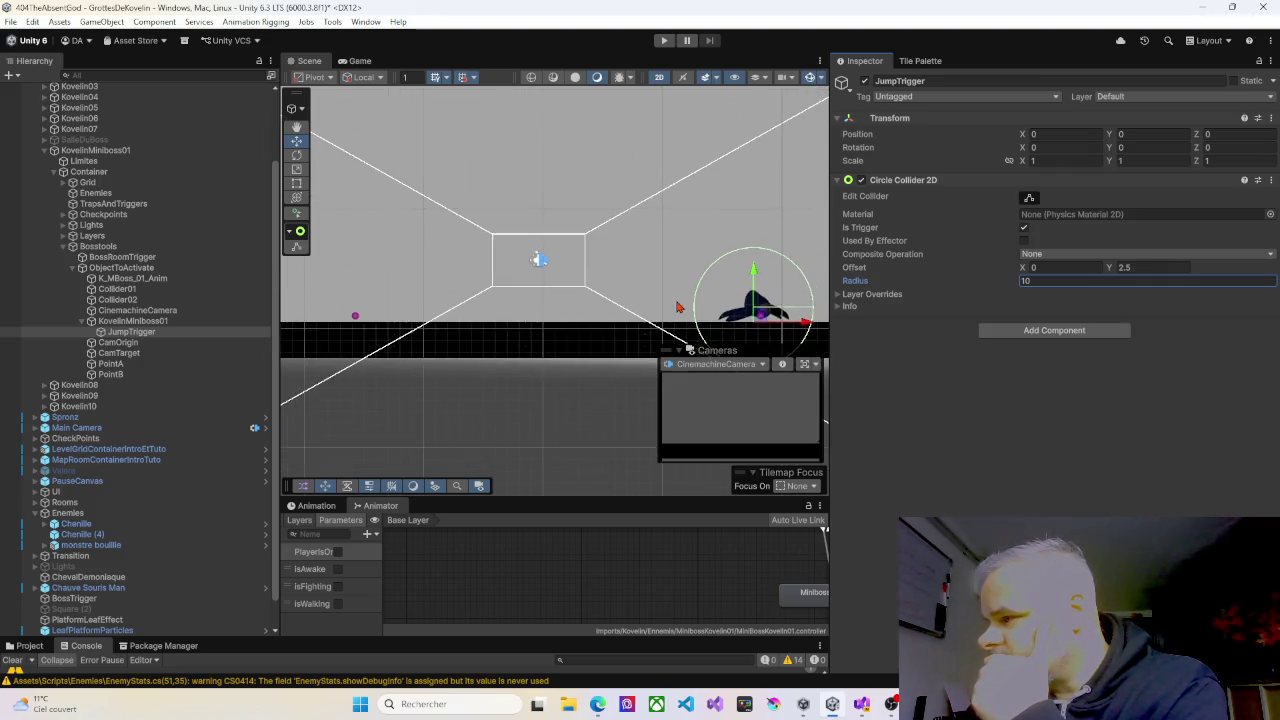
mouse_move(674, 297)
left_mouse_down()
mouse_move(573, 265)
mouse_move(516, 268)
mouse_move(613, 272)
left_mouse_up()
Scroll the Scene view to inspect the trigger circle around the miniboss.
scroll(516, 268, "down", 1)
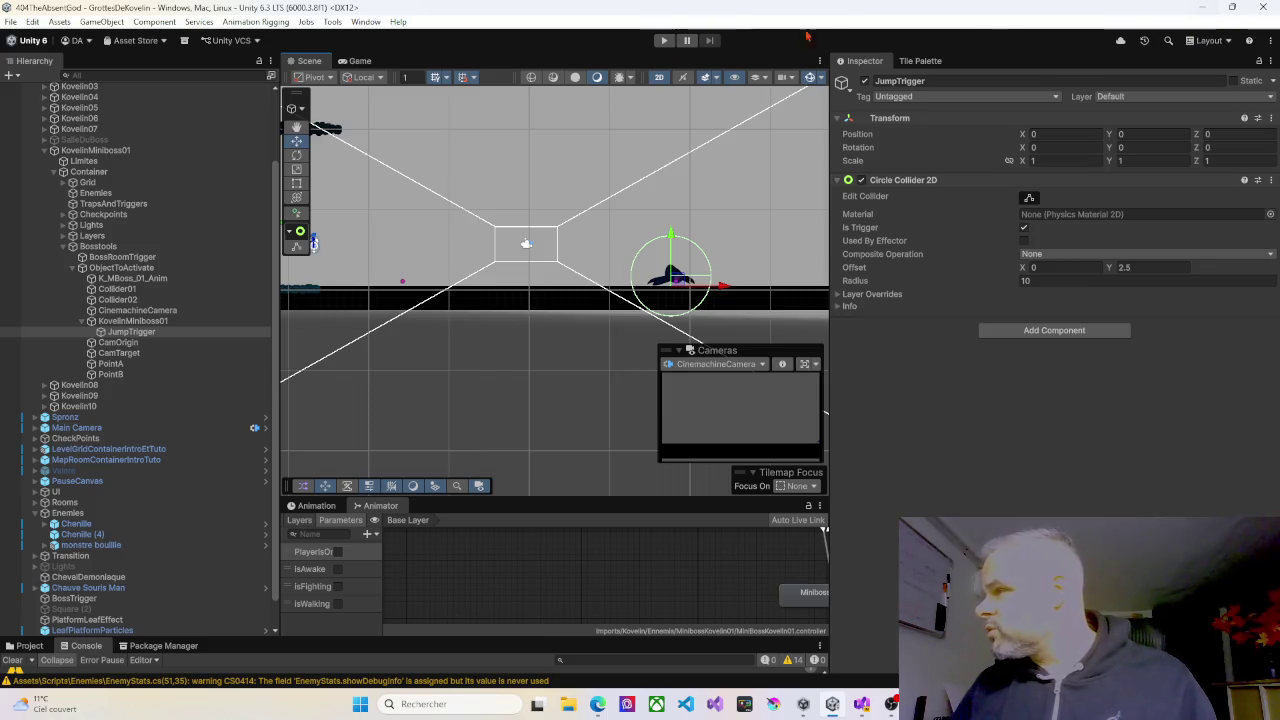
left_click(663, 41)
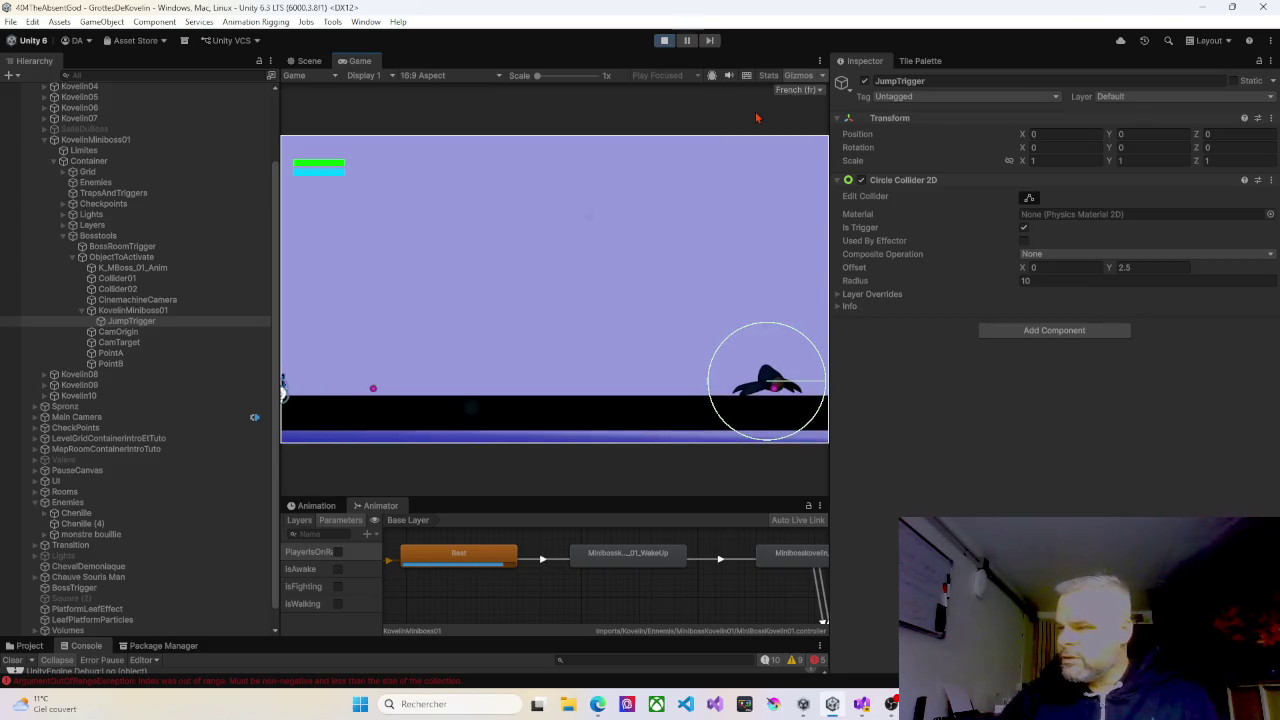
left_click(664, 40)
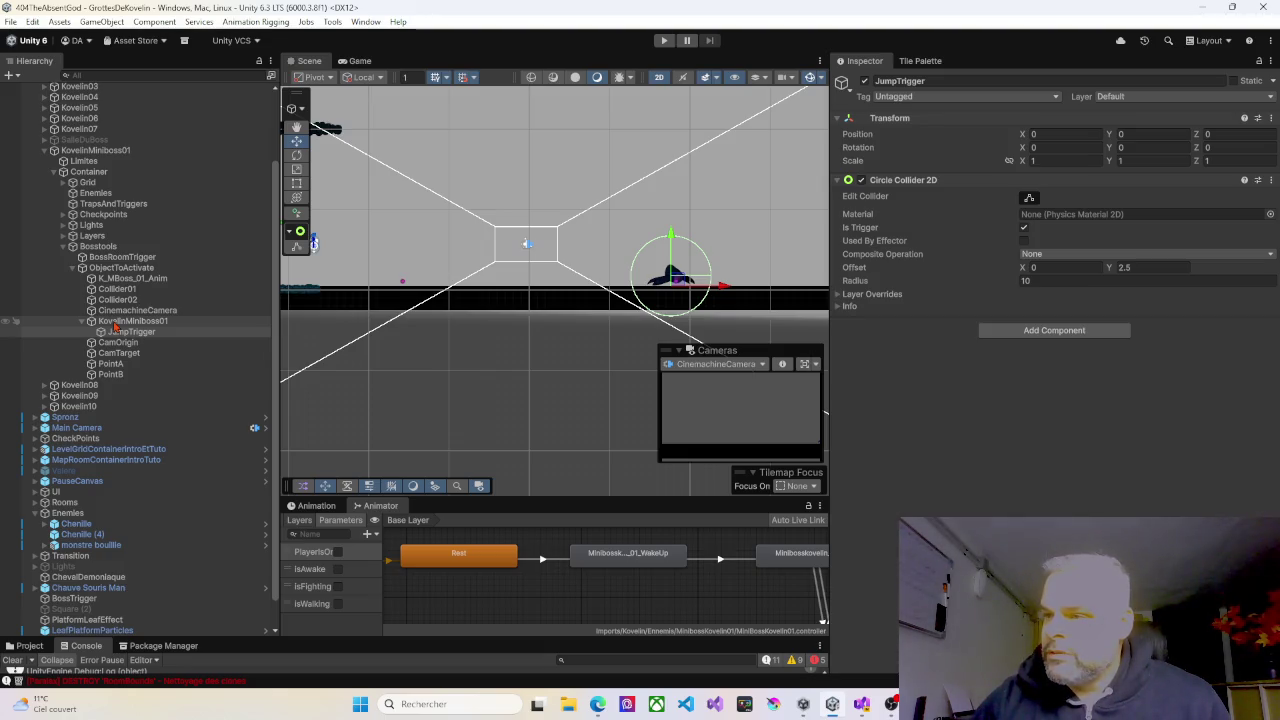
Toggle KovelinMiniboss01 off and back on, then deactivate ObjectToActivate.
left_click(115, 322)
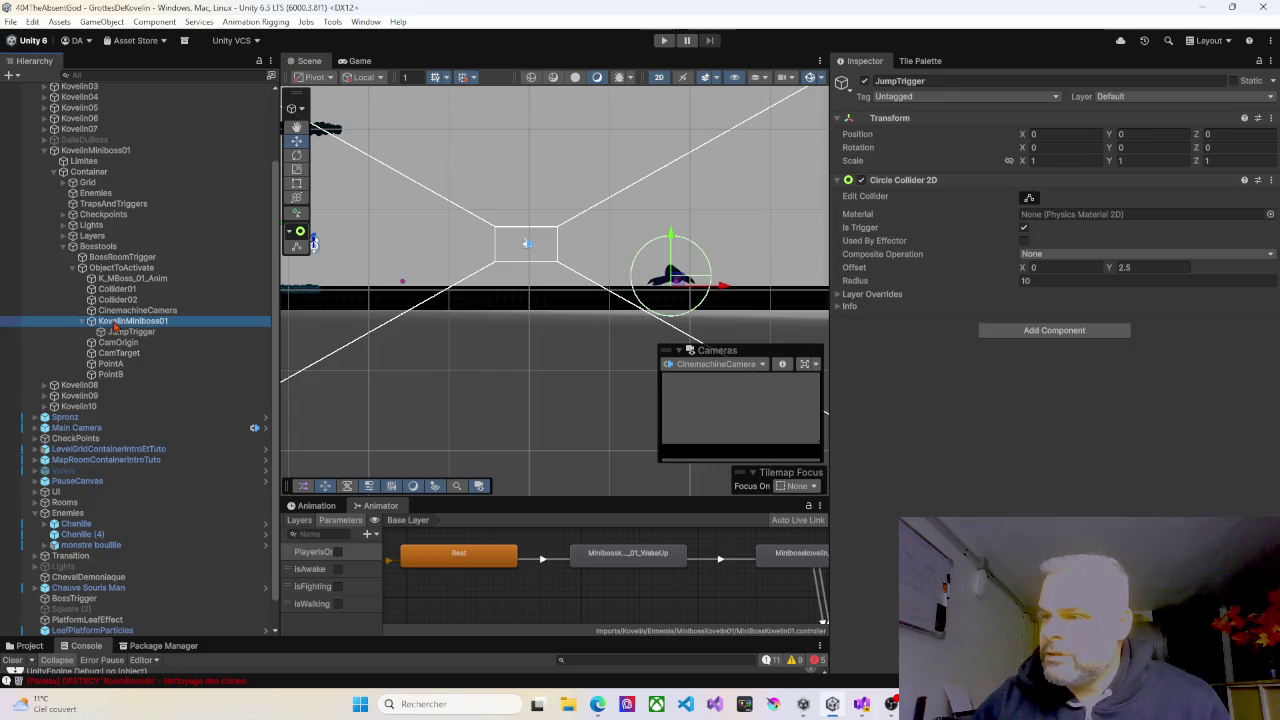
left_click(865, 82)
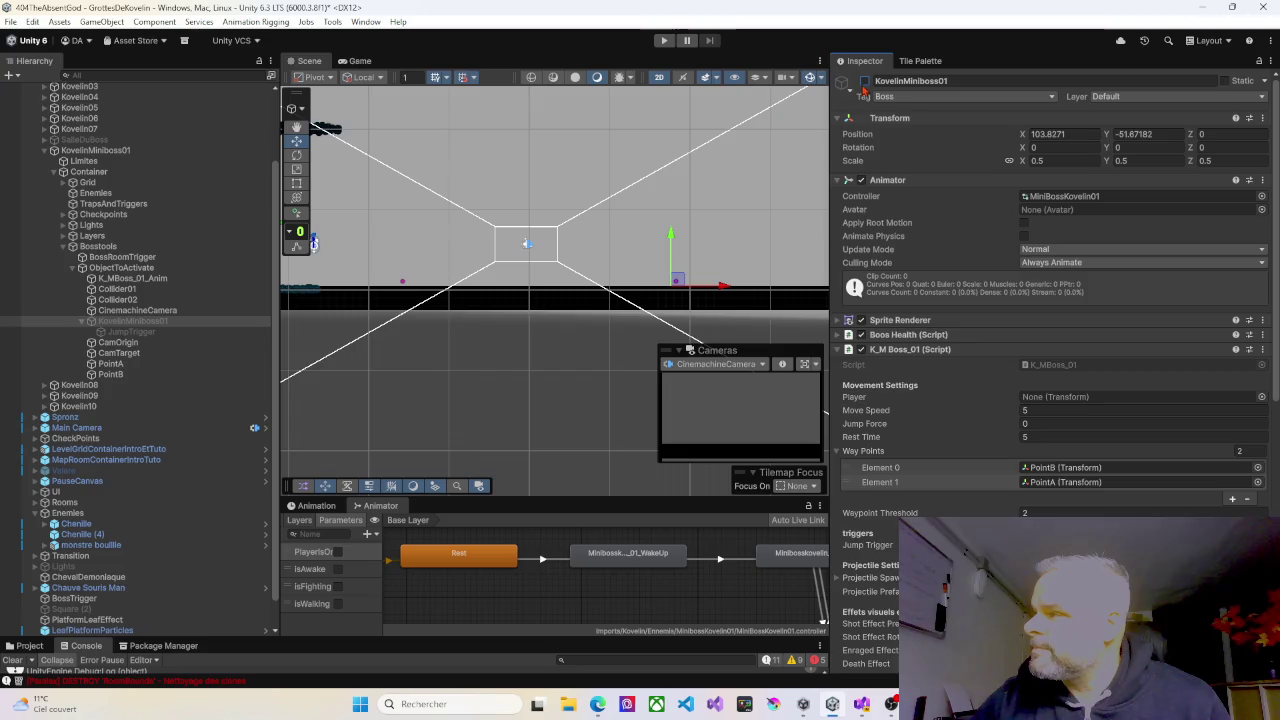
left_click(865, 82)
left_click(160, 268)
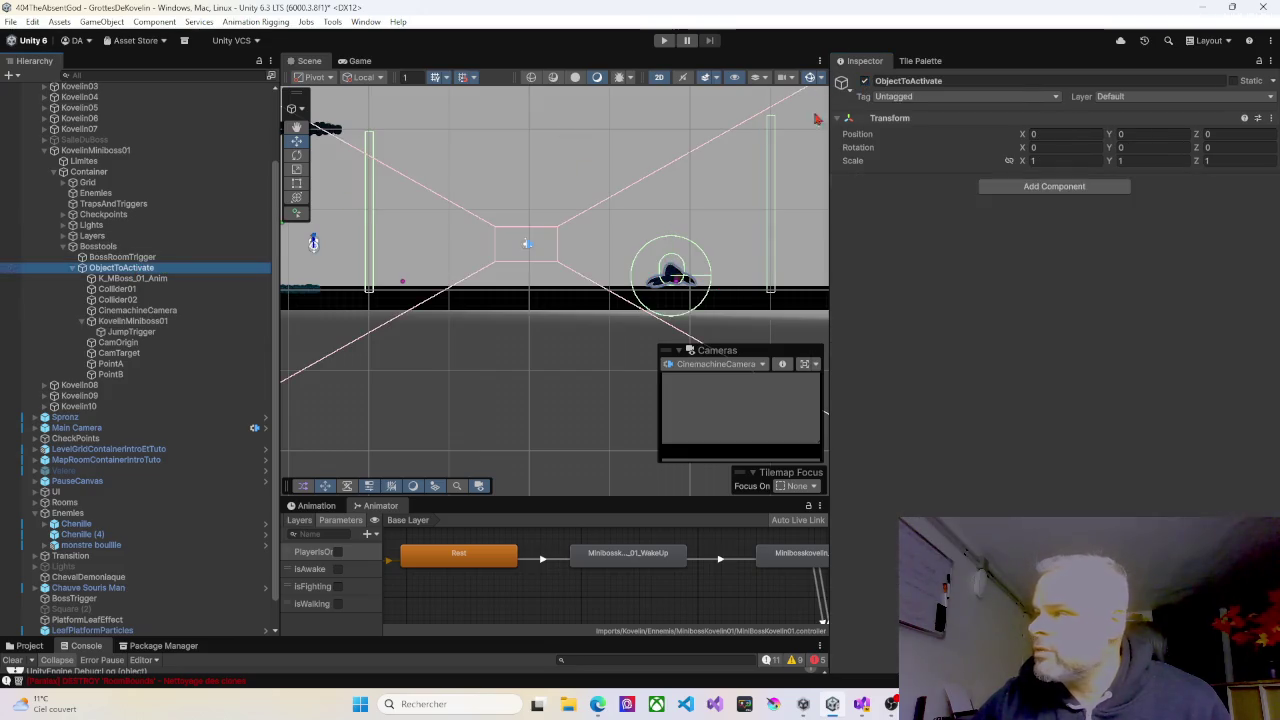
left_click(865, 81)
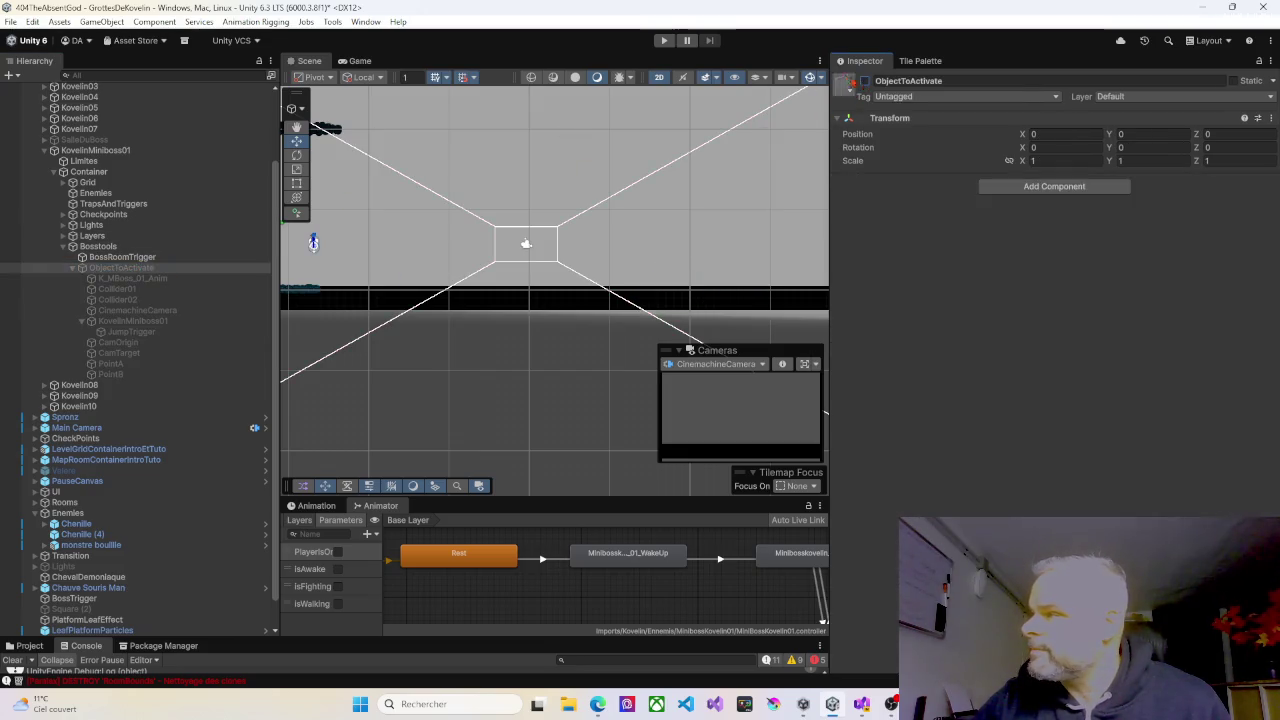
Enter Play mode and play the level up to the miniboss arena.
left_click(665, 41)
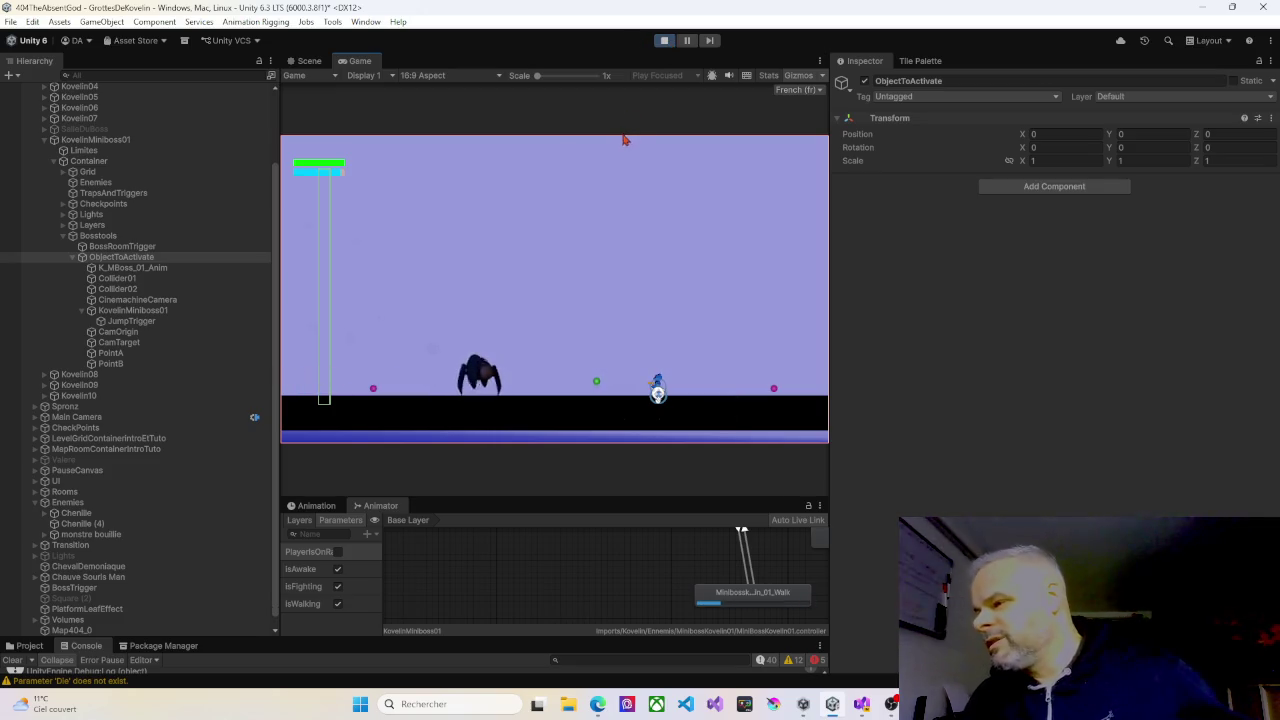
Stop Play mode and start a fresh play session.
left_click(664, 41)
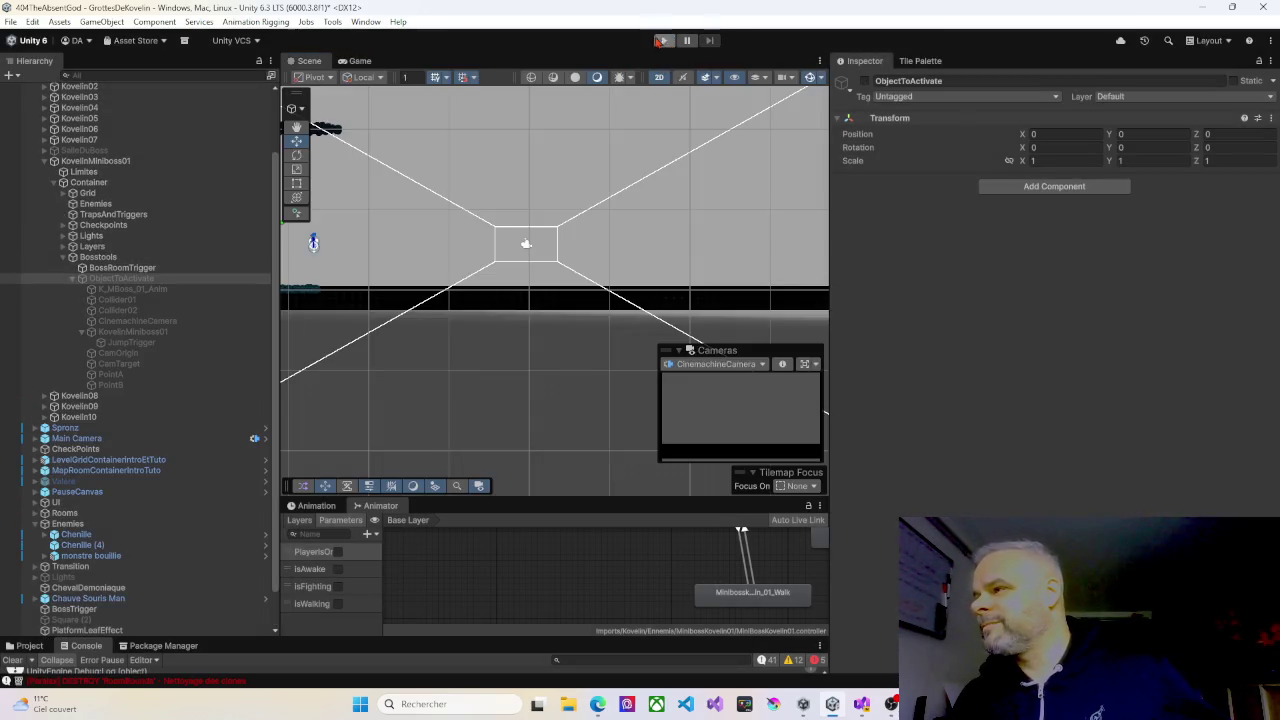
left_click(662, 41)
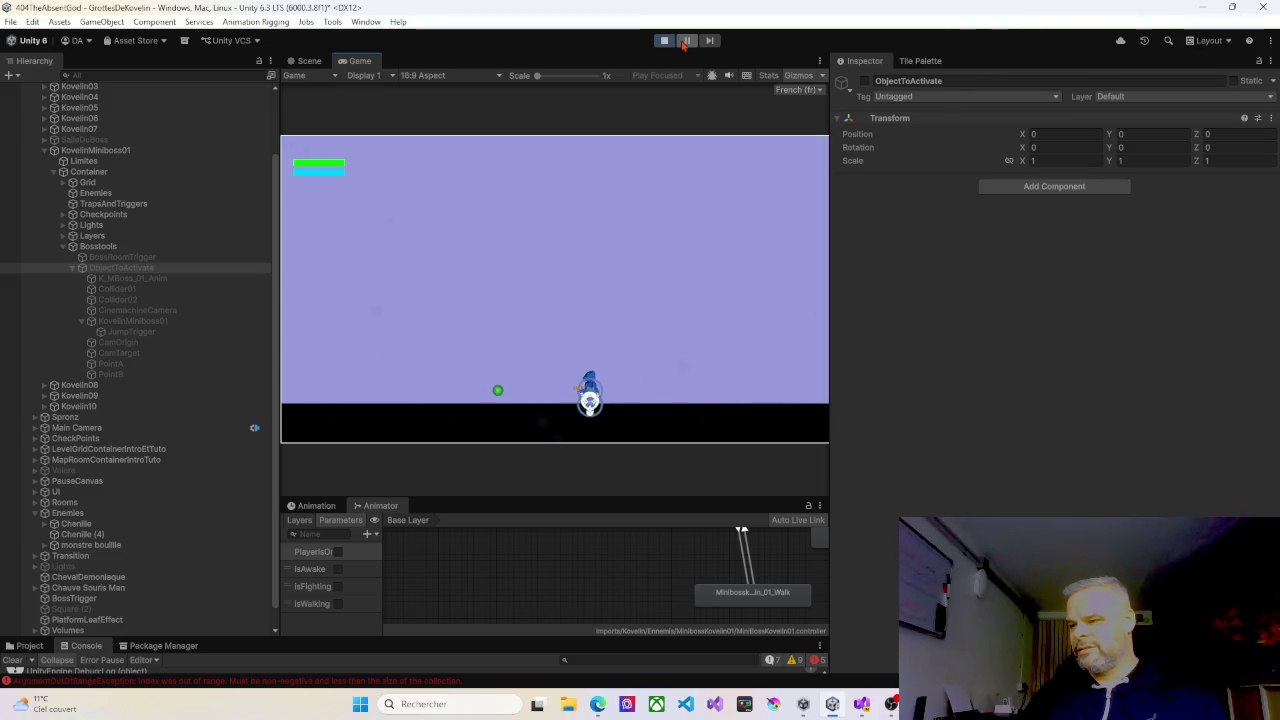
Return to Menu Principal, start a new game over the save, and widen the Game view.
key("Escape")
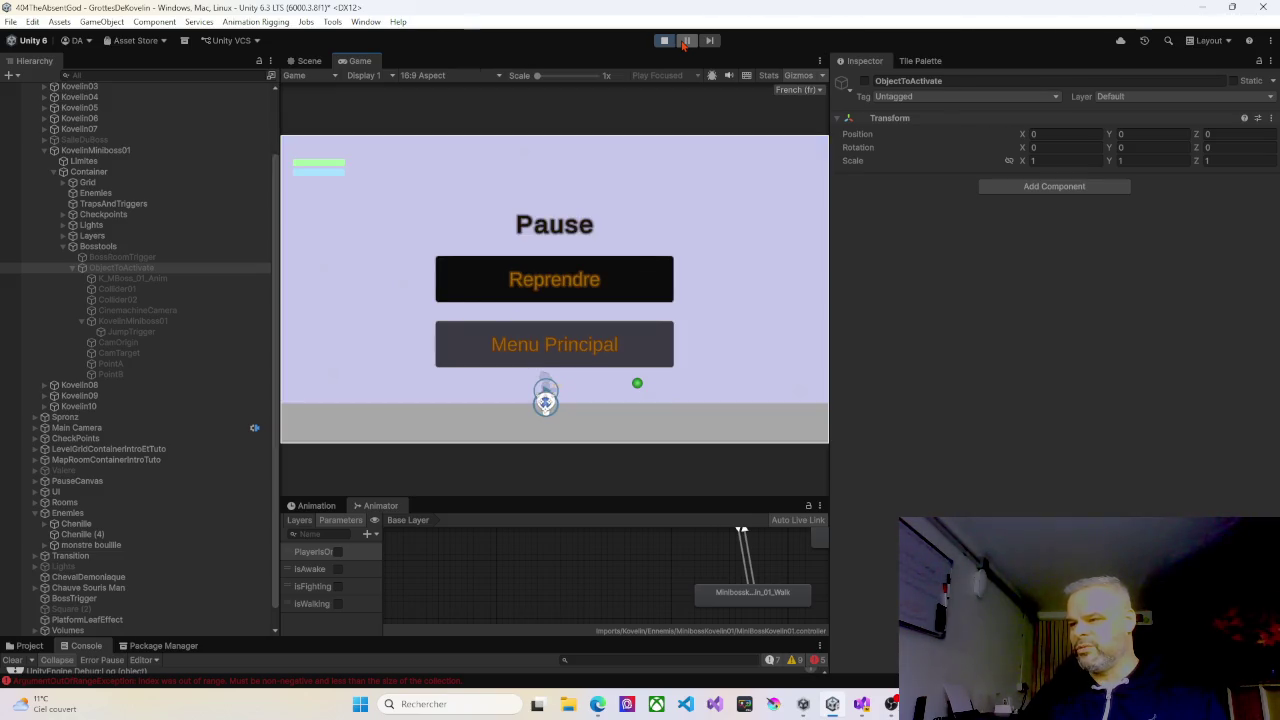
key("Down")
key("Return")
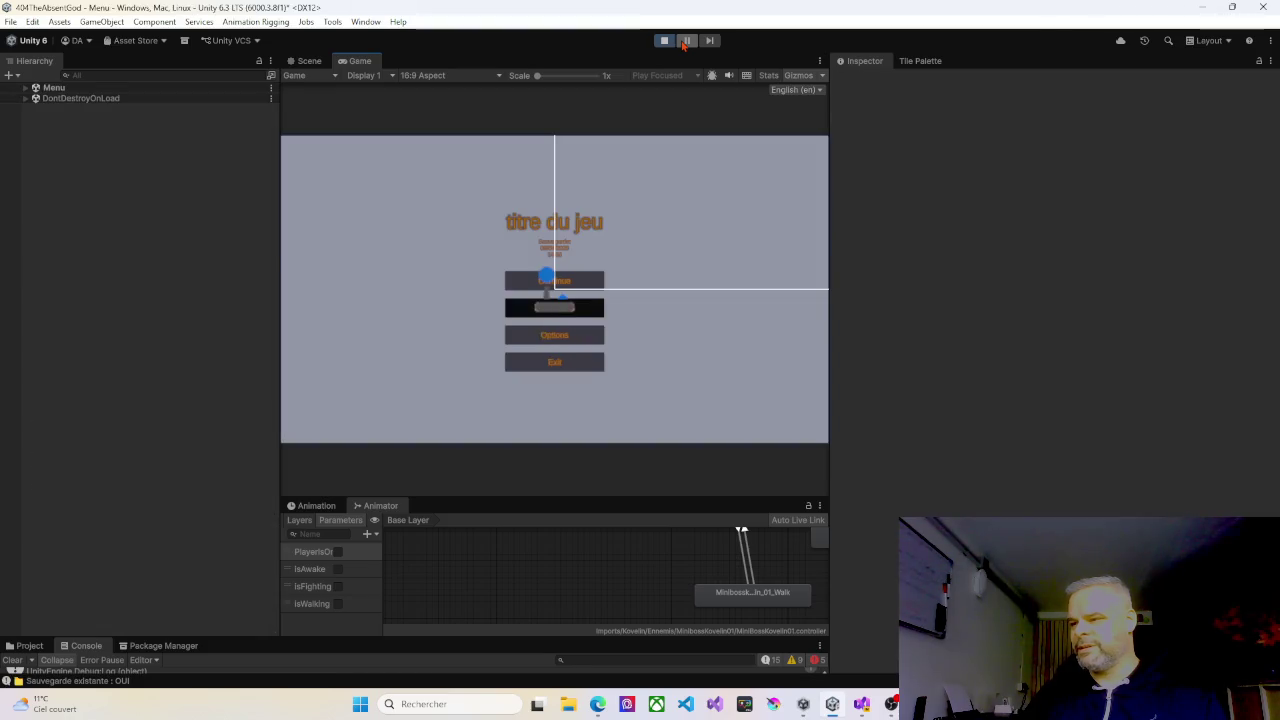
key("Return")
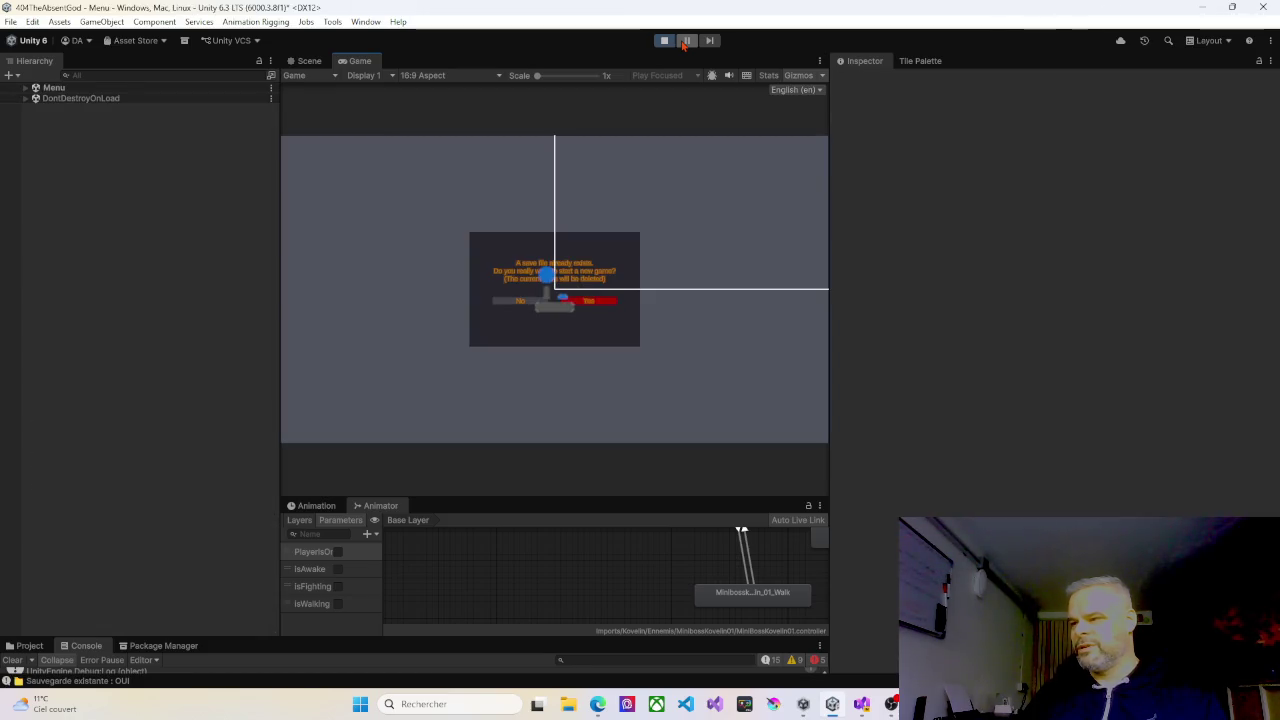
key("Return")
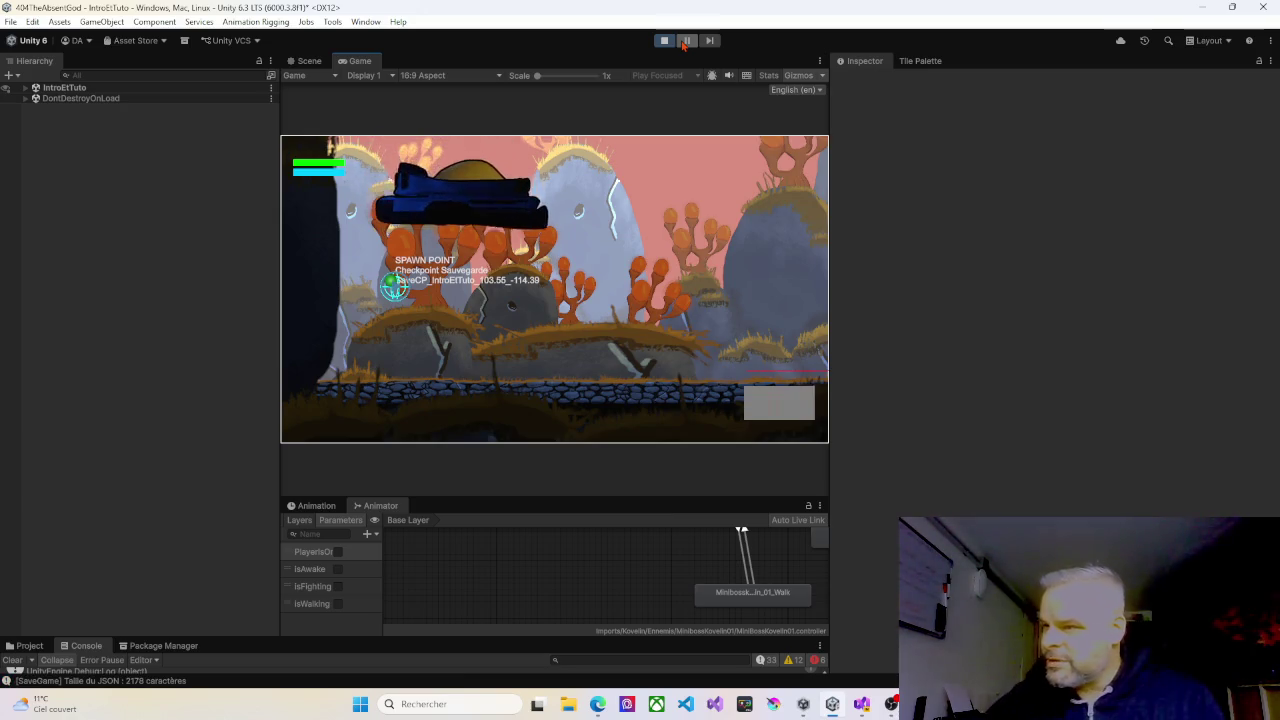
left_click_drag(280, 250, 104, 250)
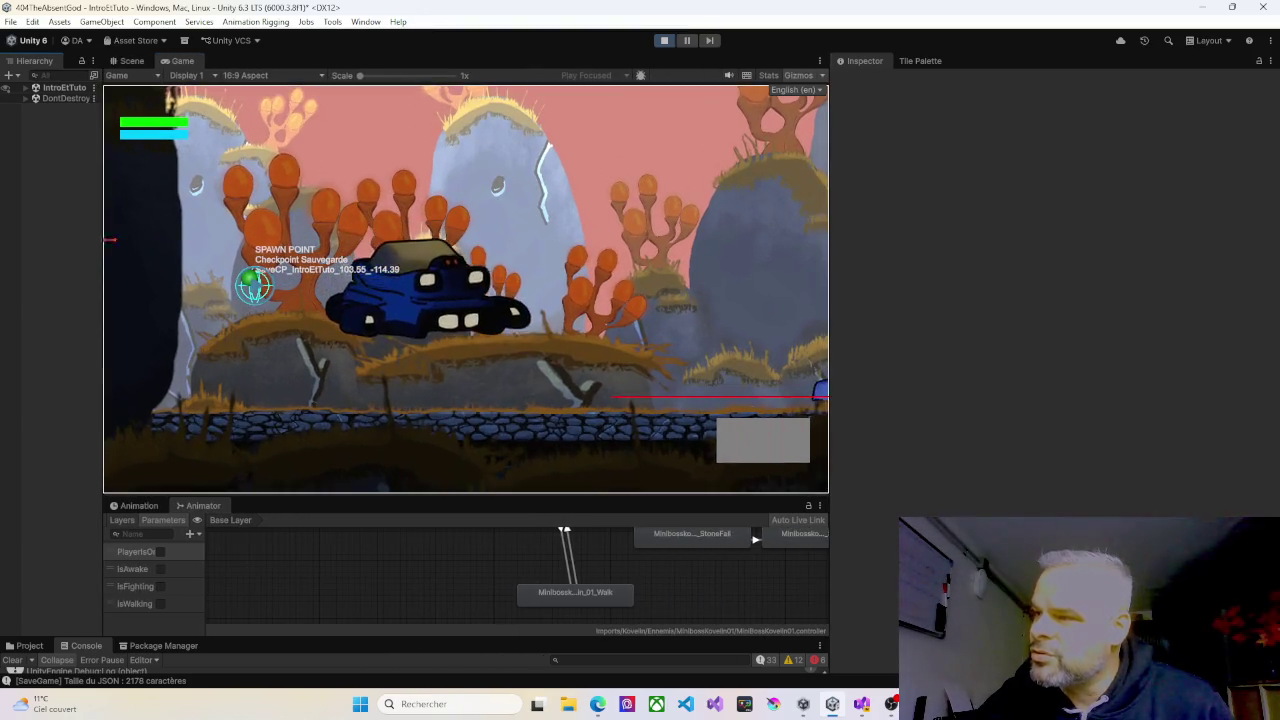
left_click_drag(826, 251, 1147, 251)
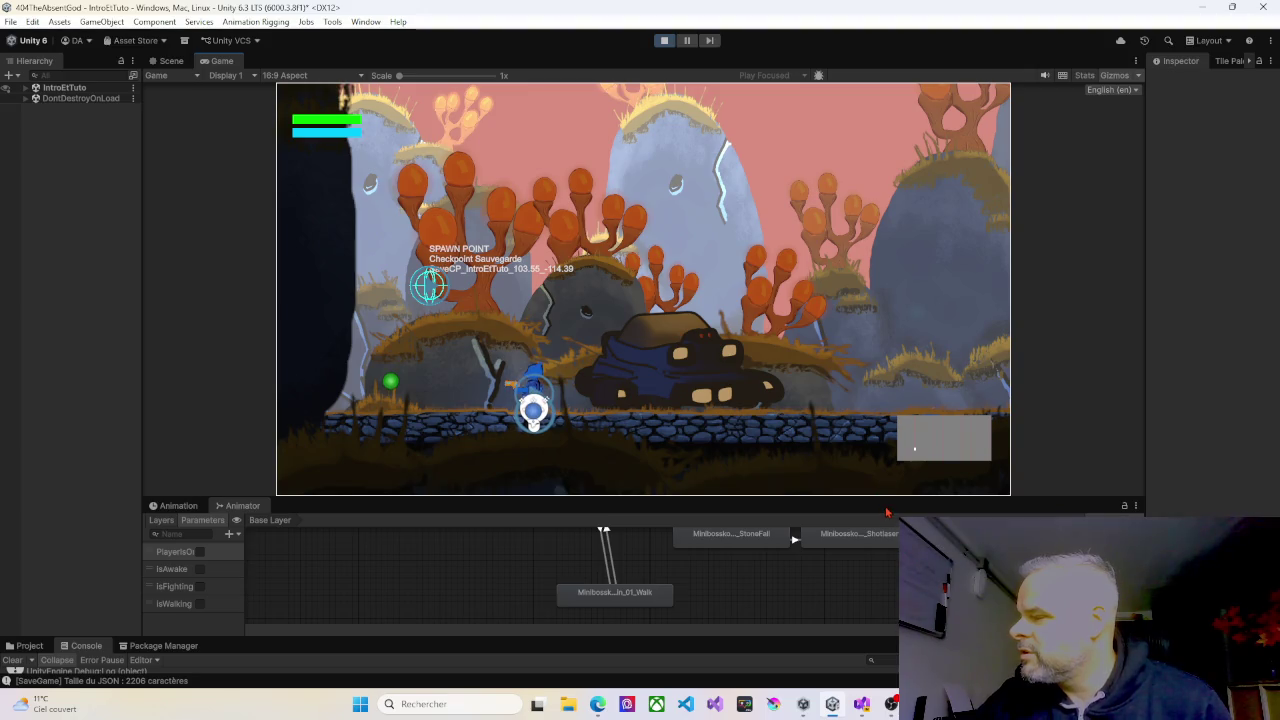
Make the Game view taller and run the player right, past an enemy, to the checkpoint.
left_click_drag(884, 494, 888, 600)
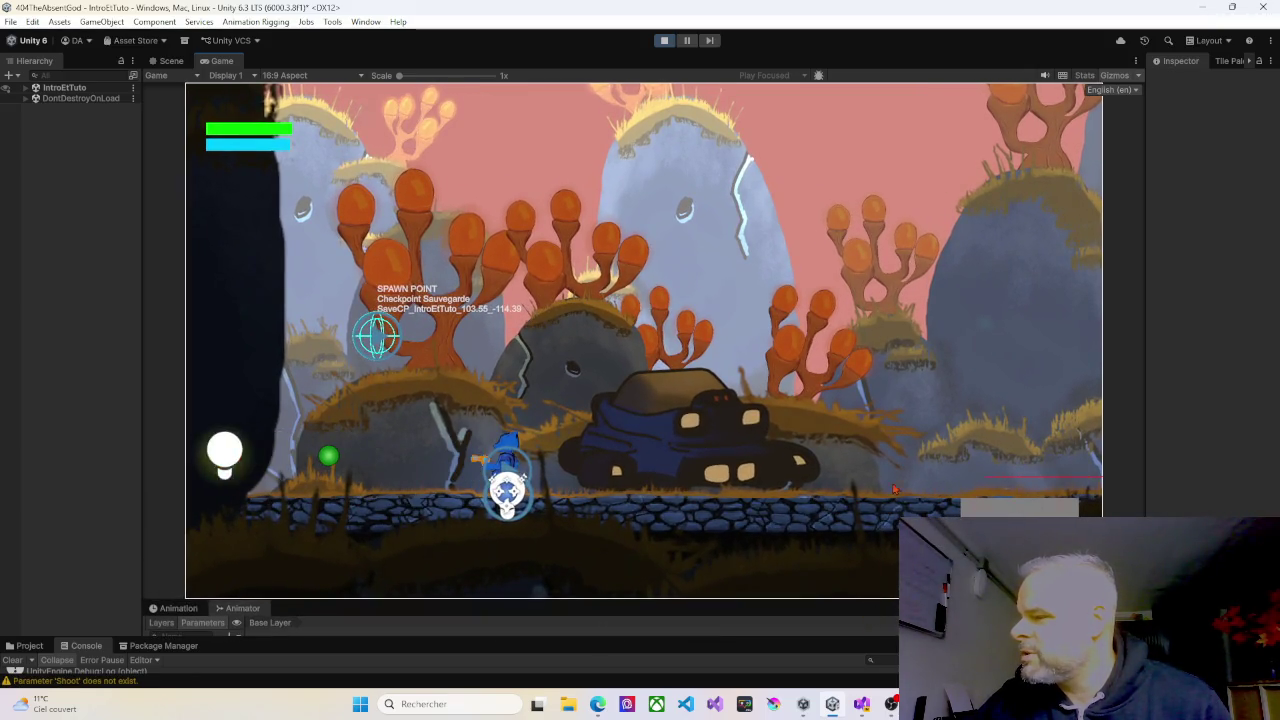
key("d")
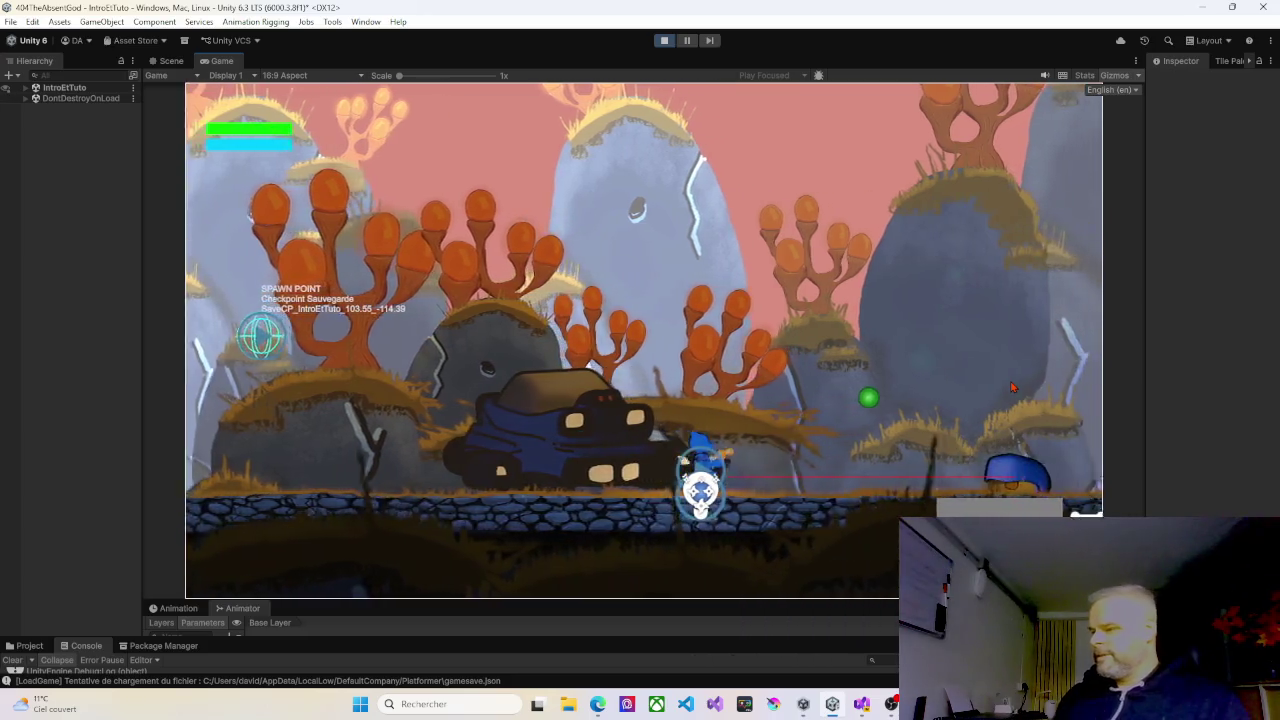
key("d")
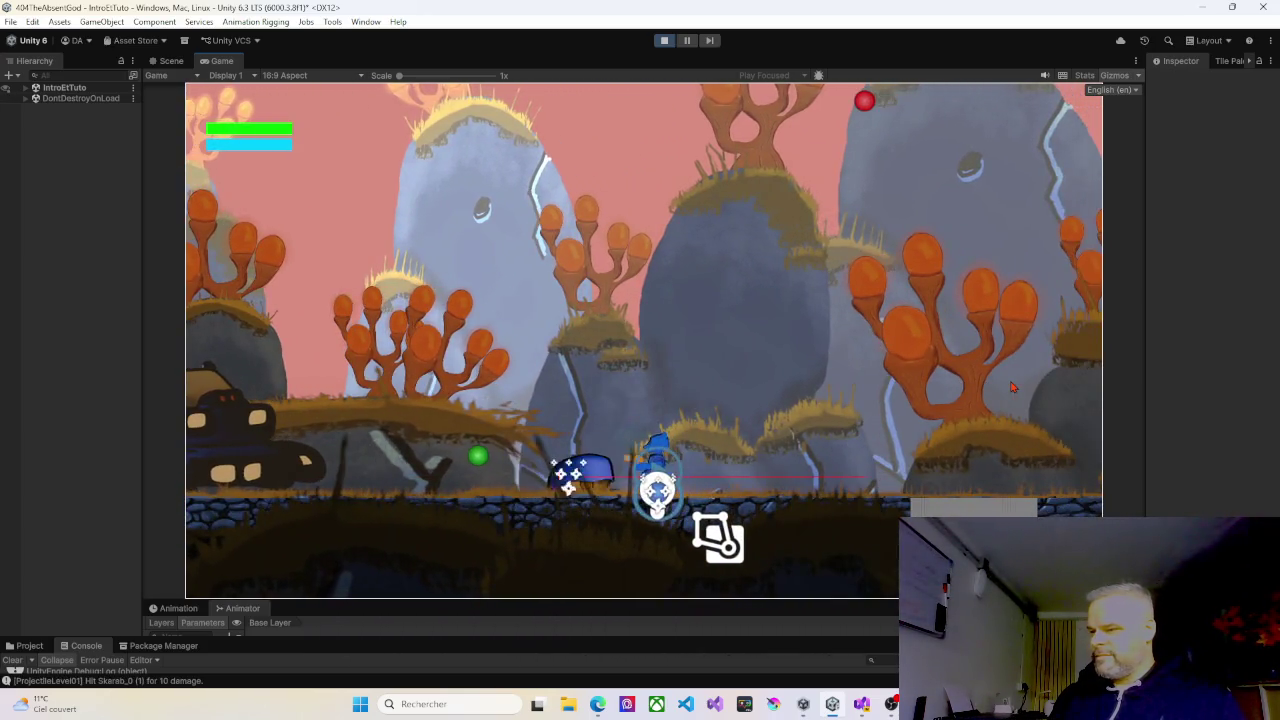
key("d")
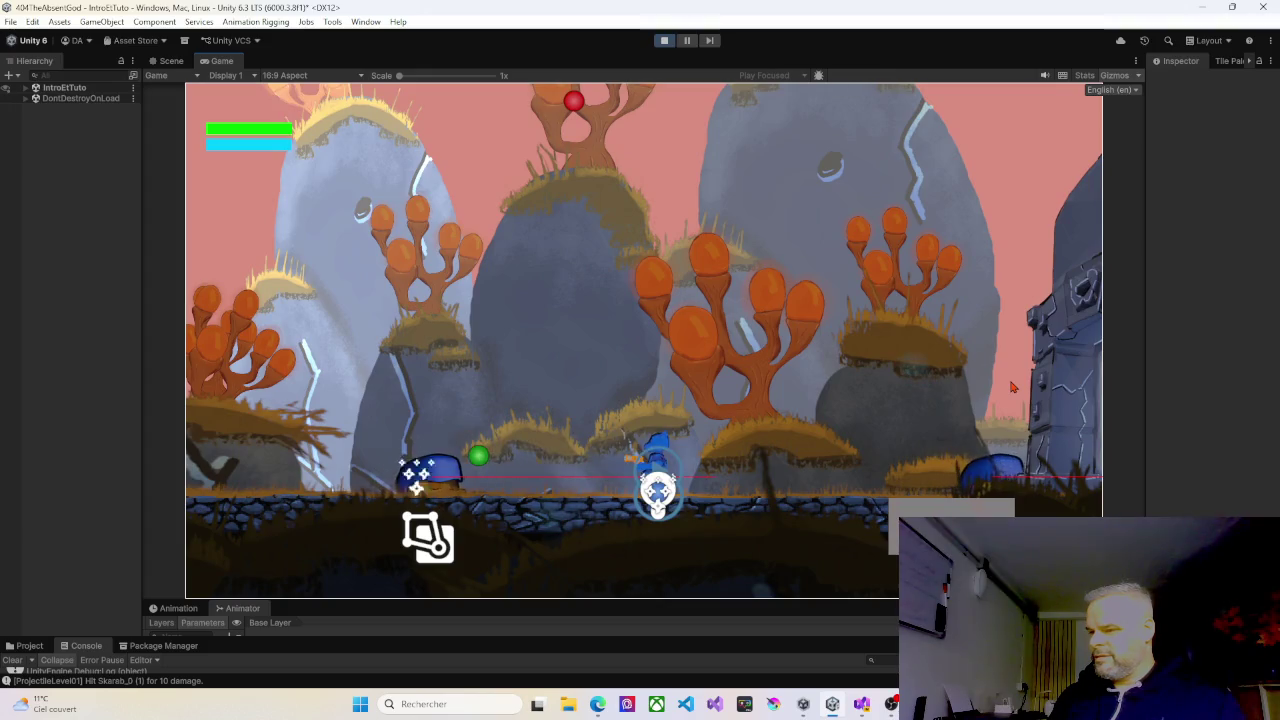
key("d")
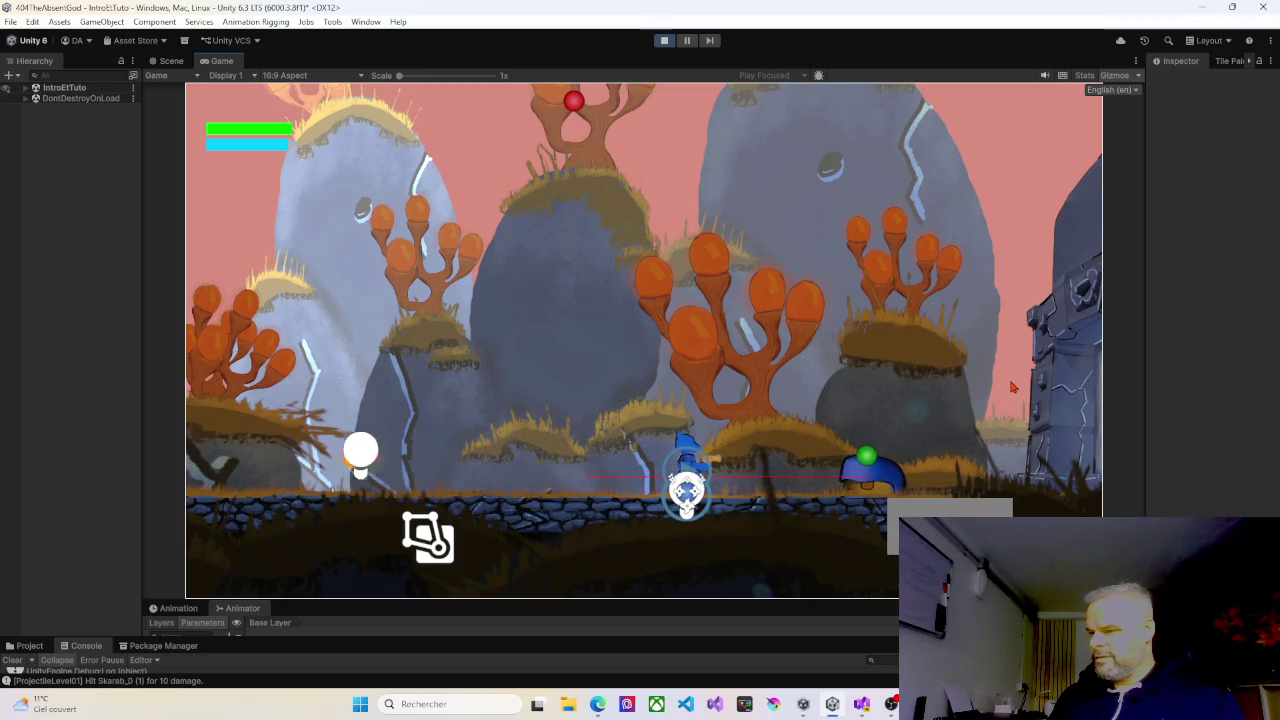
key("a")
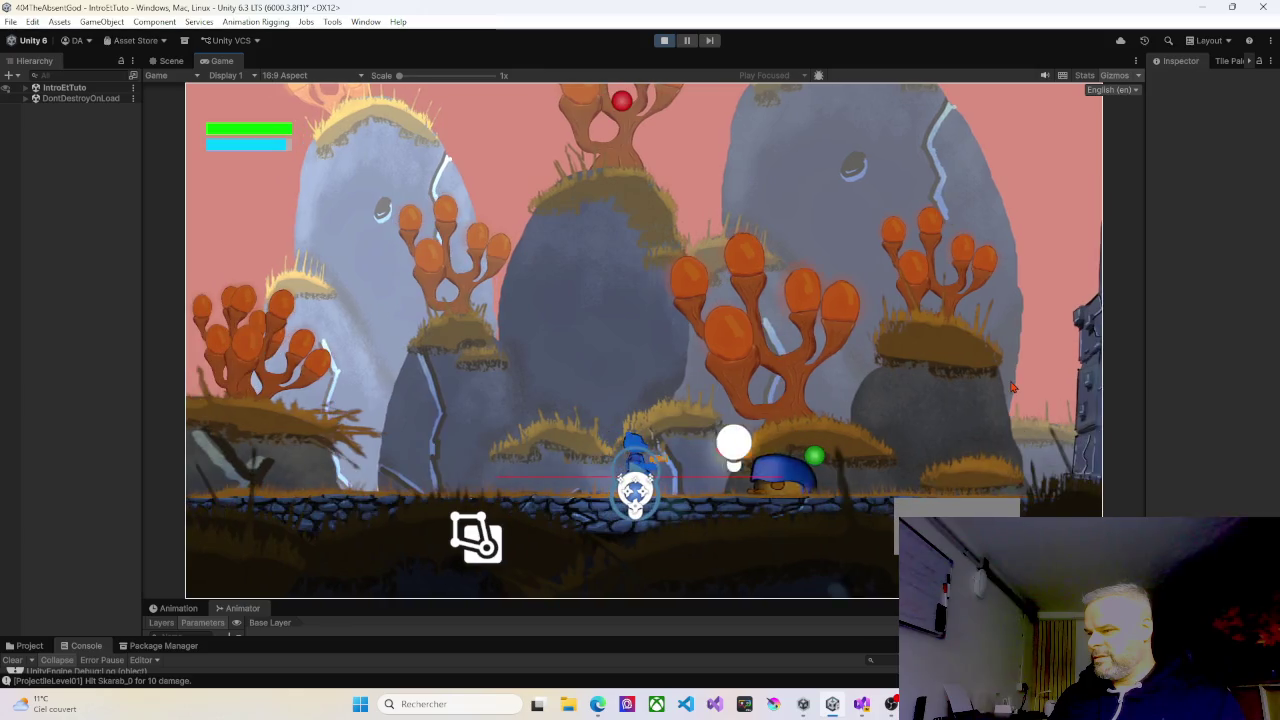
key("d")
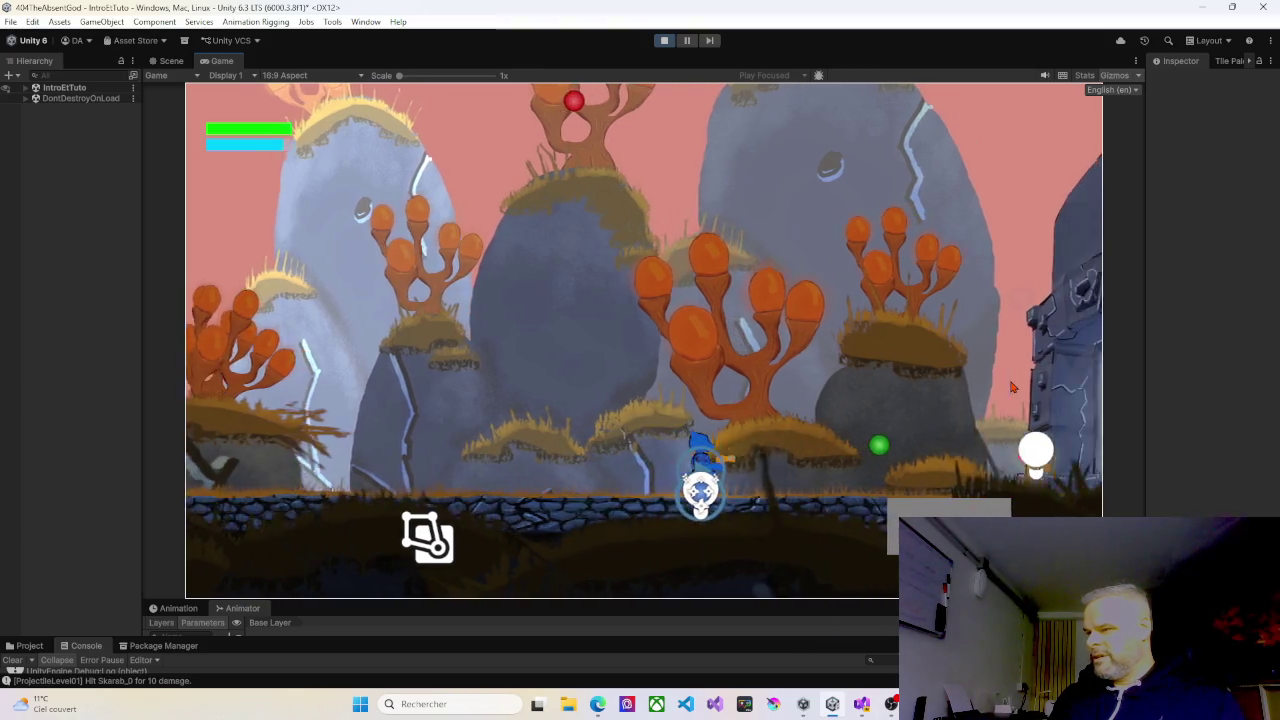
key("d")
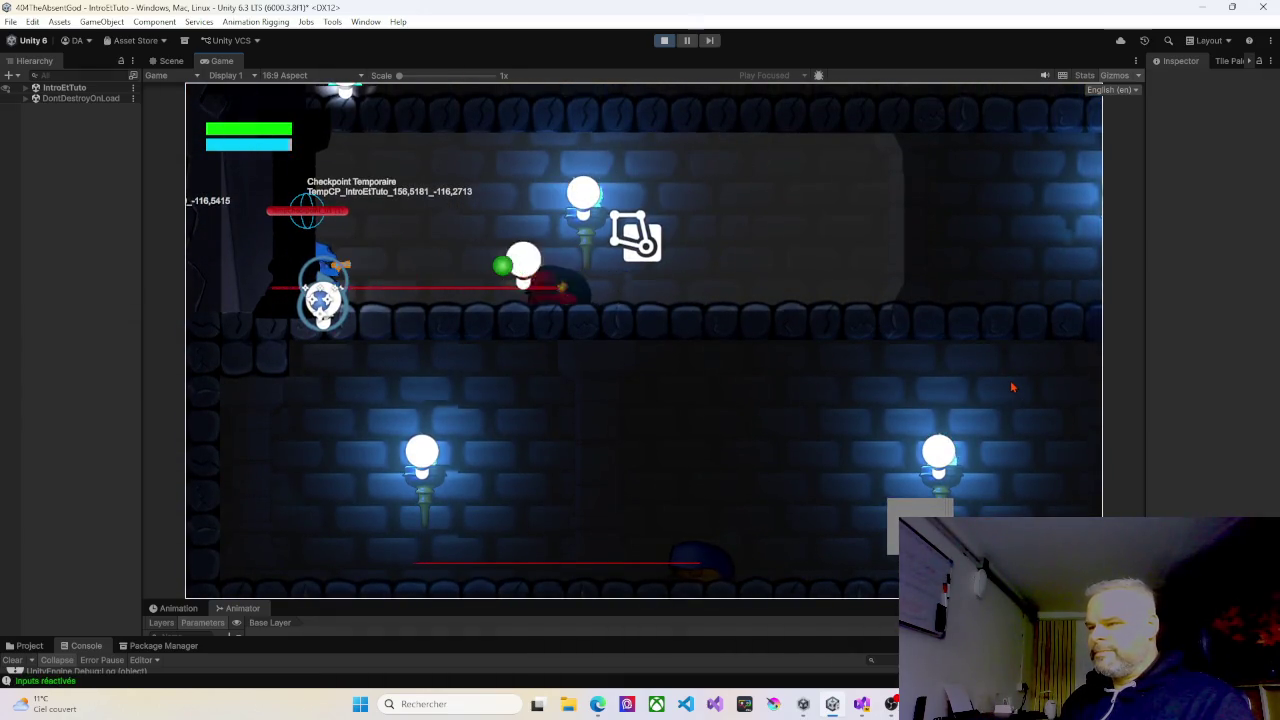
Run the player right along the corridor, drop to the lower corridor and hit the enemy.
key("d")
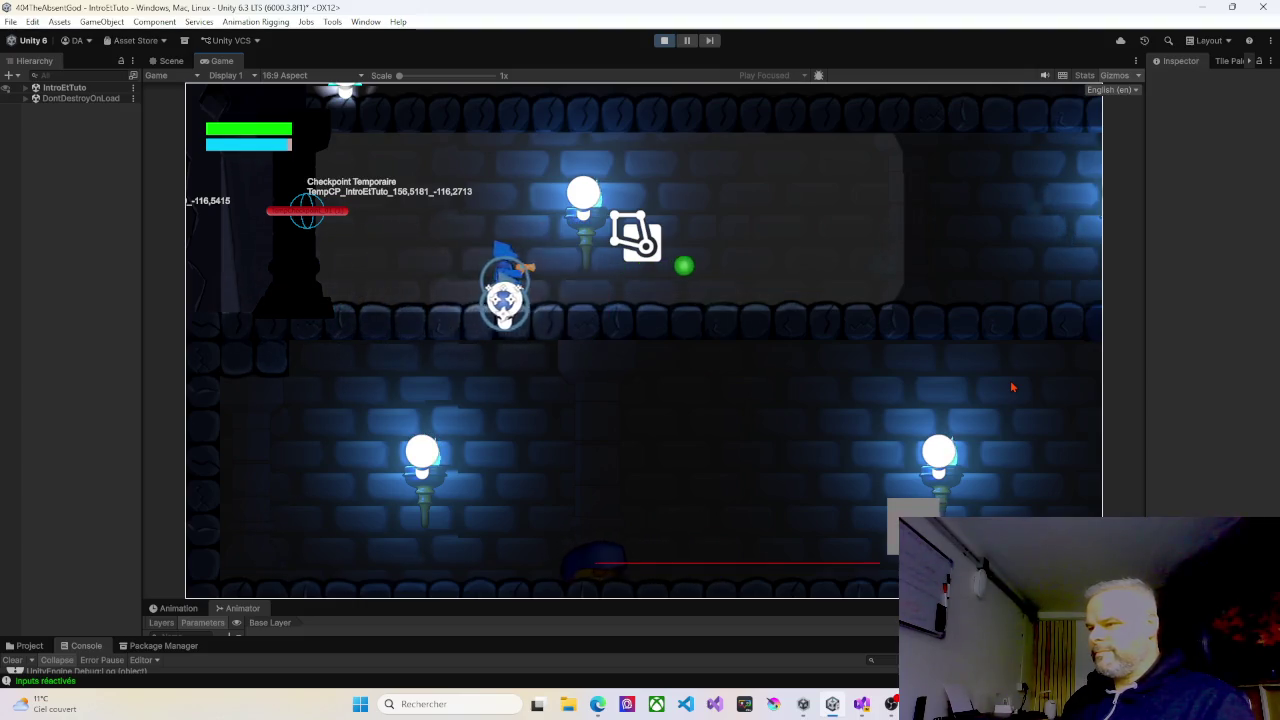
key("d")
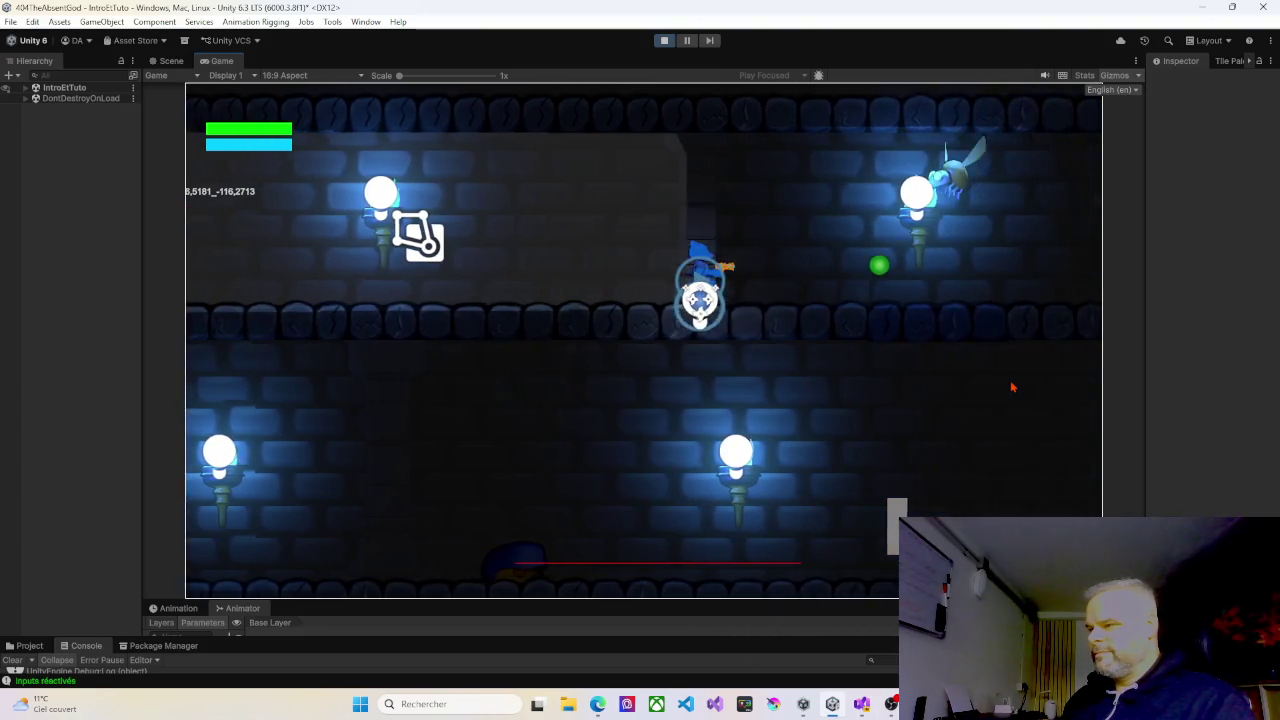
key("d")
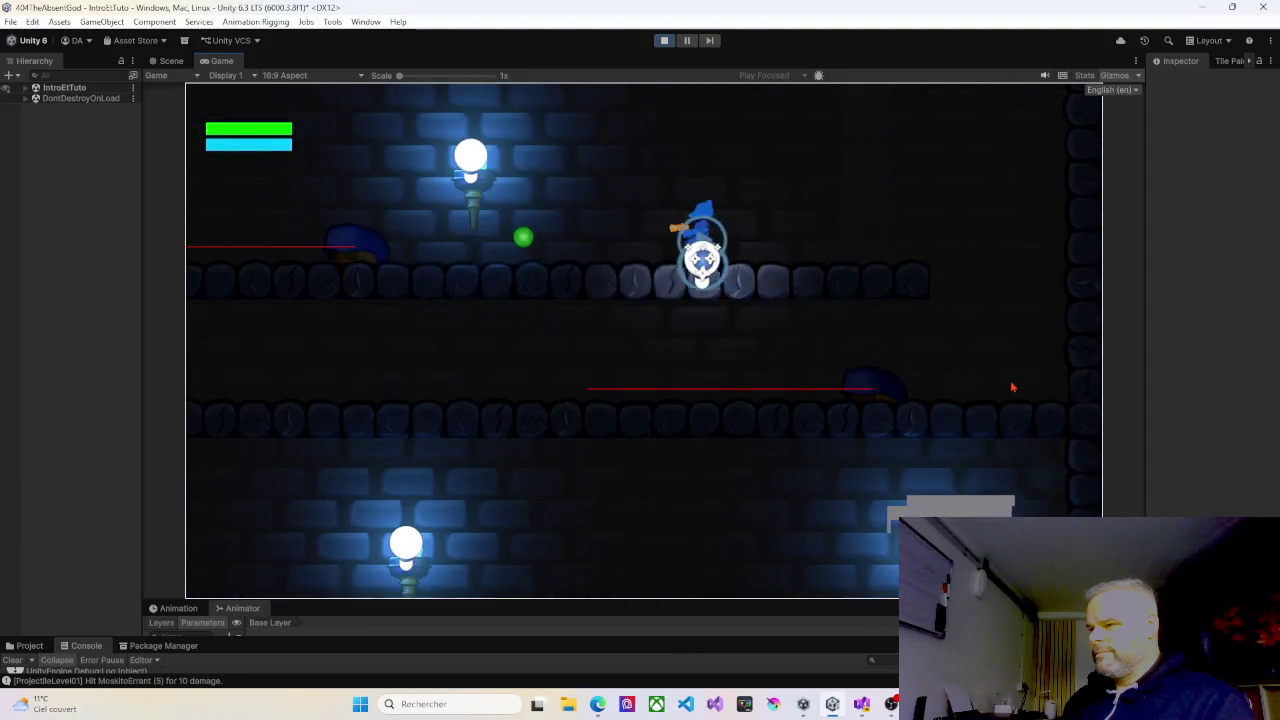
key("a")
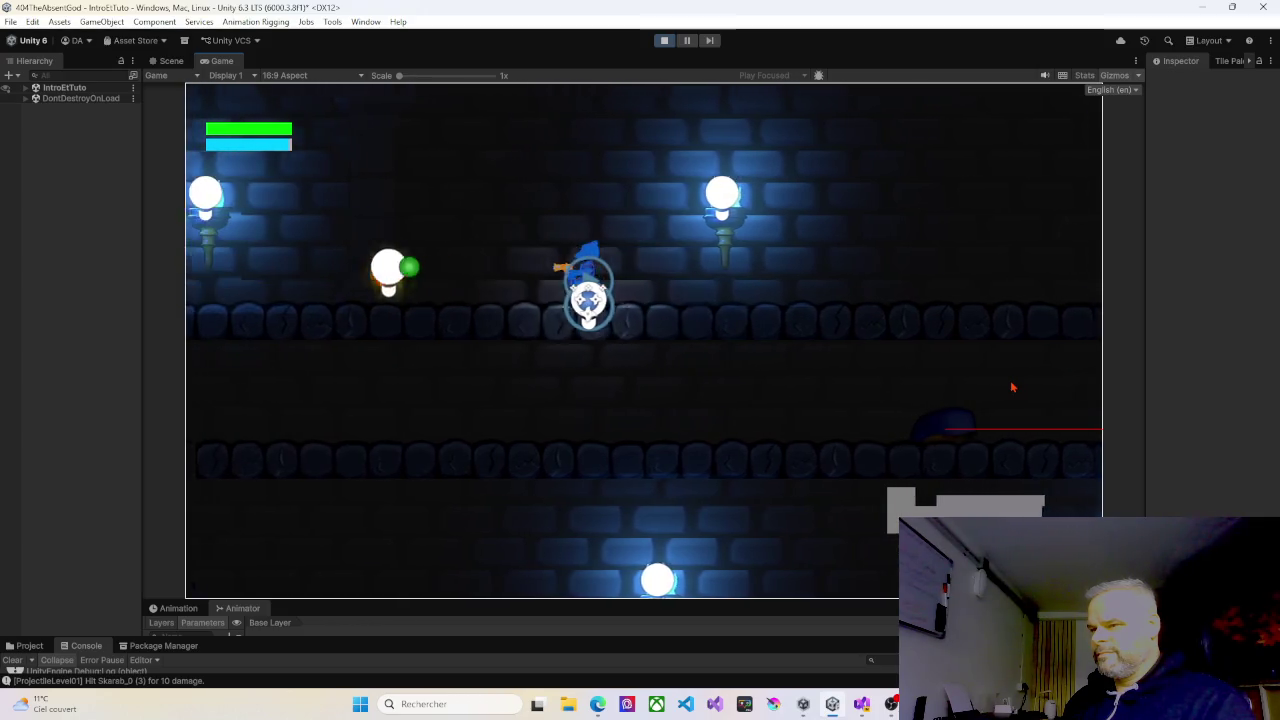
key("d")
key("d")
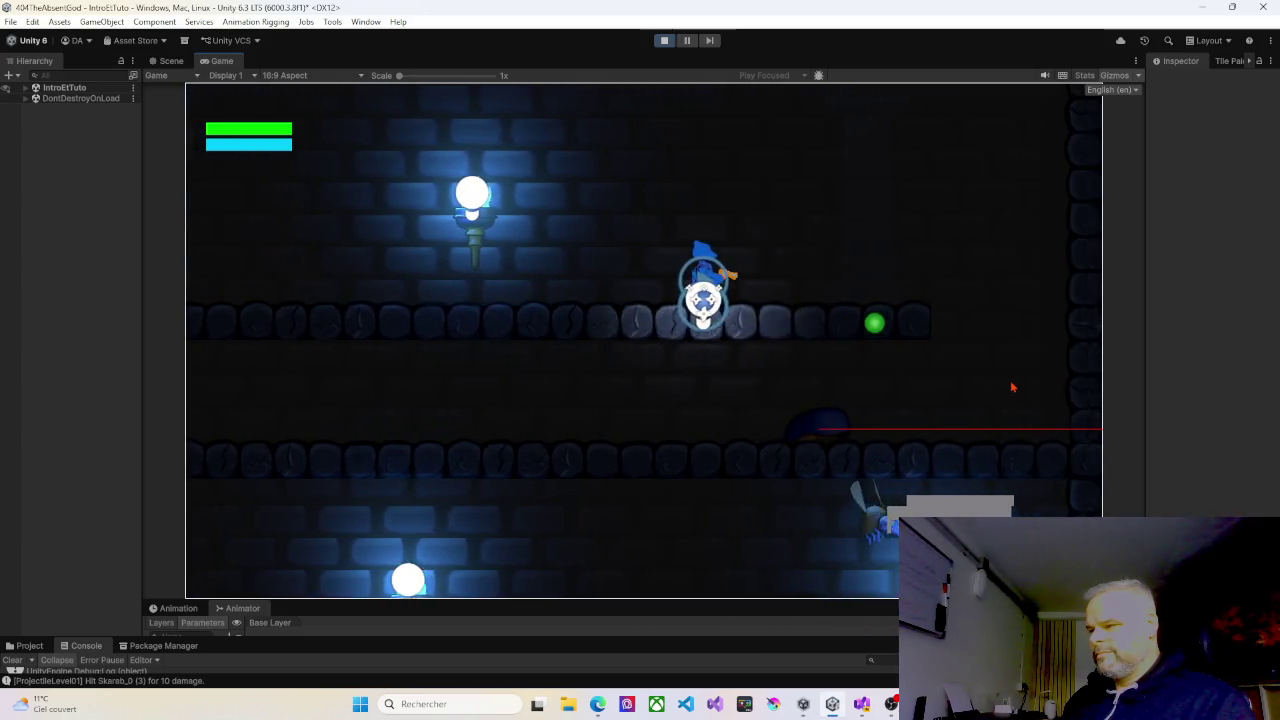
key("d")
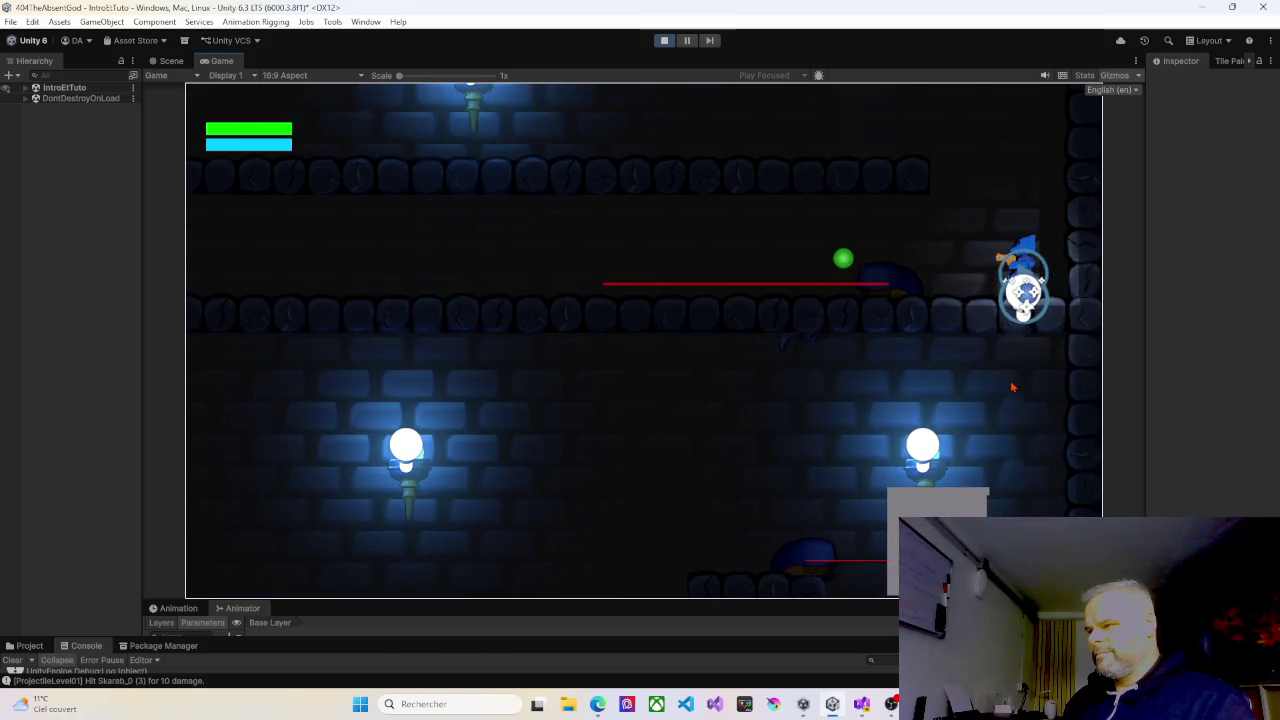
Walk the player back left, drop down several levels, then jump and shoot the Skarab enemy.
key("a")
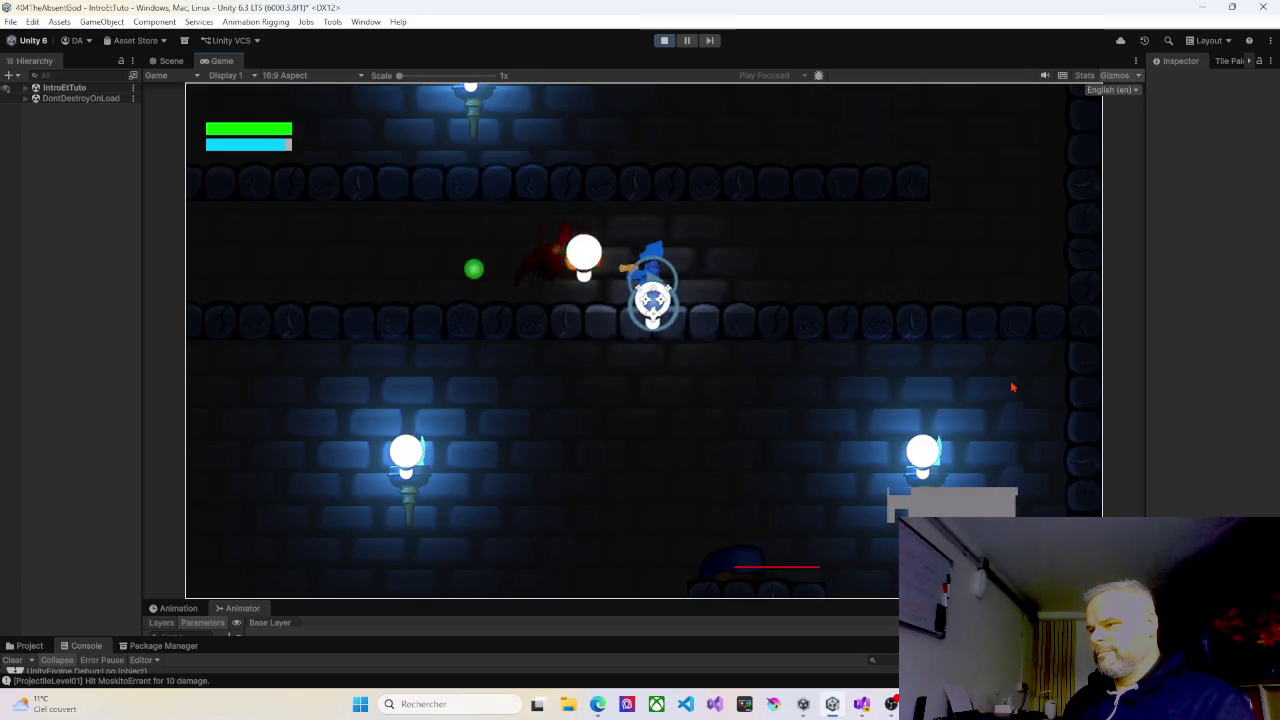
key("a")
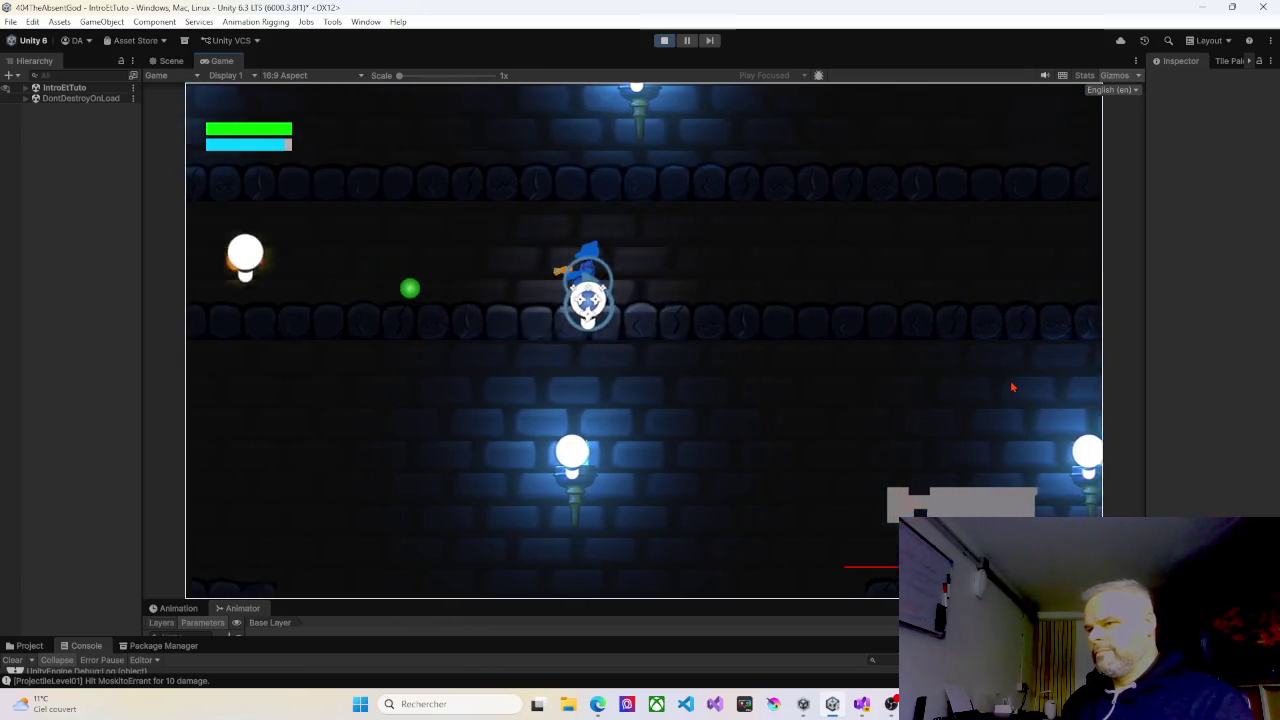
key("a")
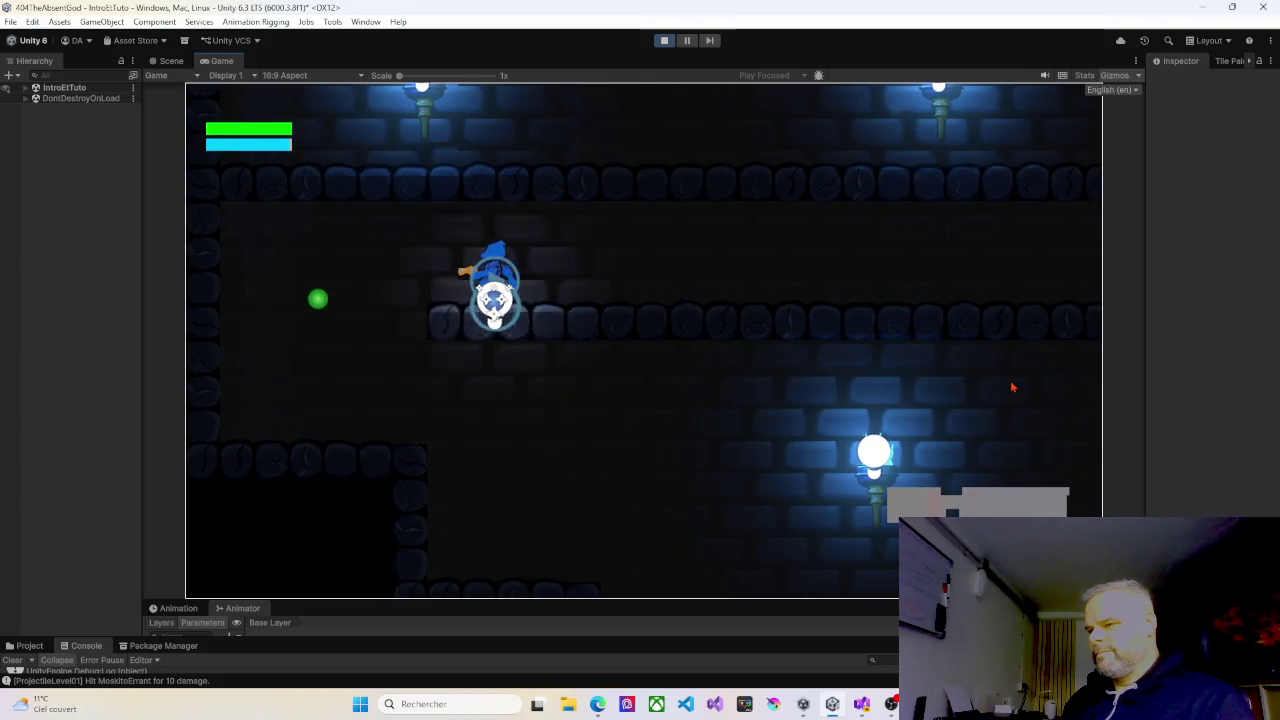
key("s")
key("d")
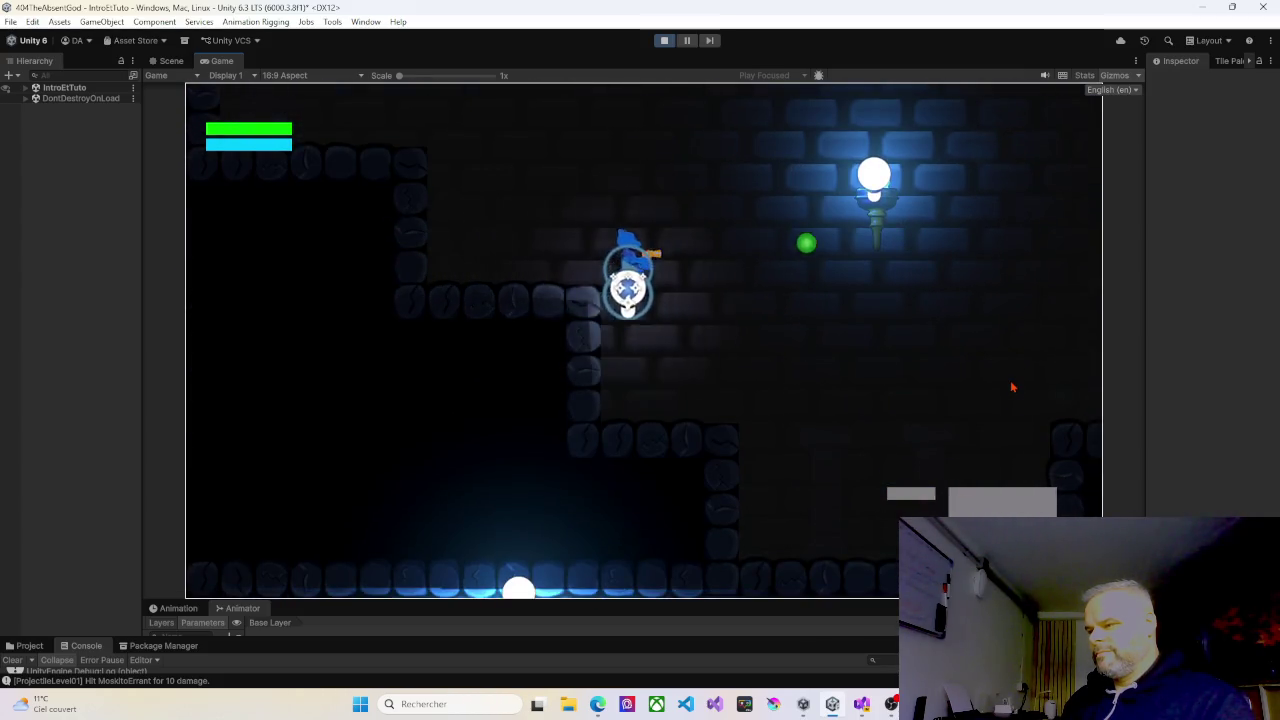
key("s")
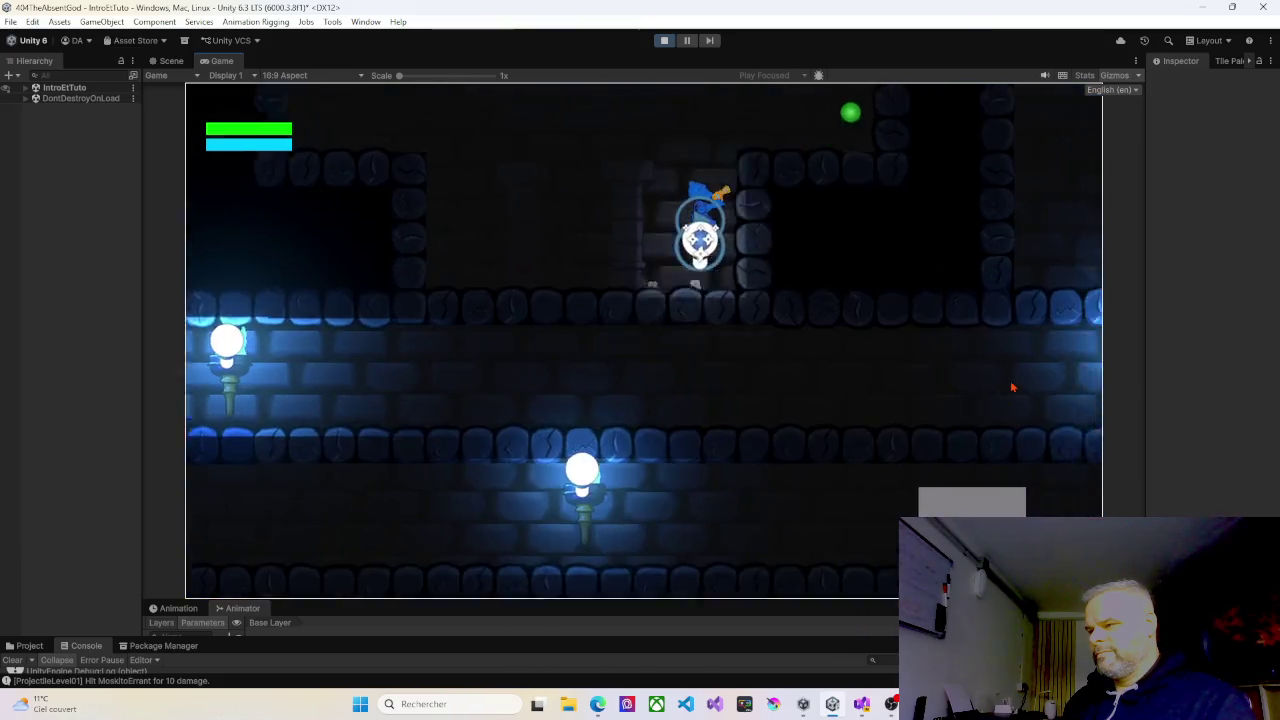
key("space")
left_click(1012, 387)
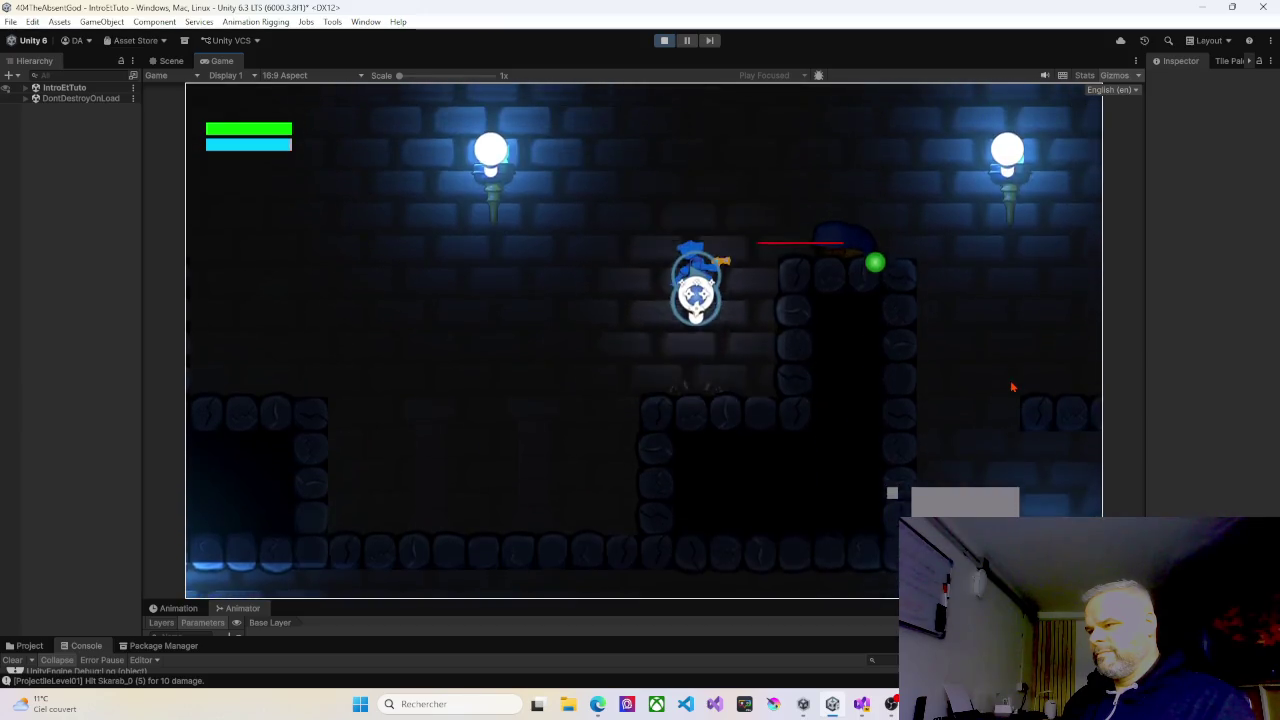
Move the player onto the pillar top, drop to the lower level and walk left.
key("d")
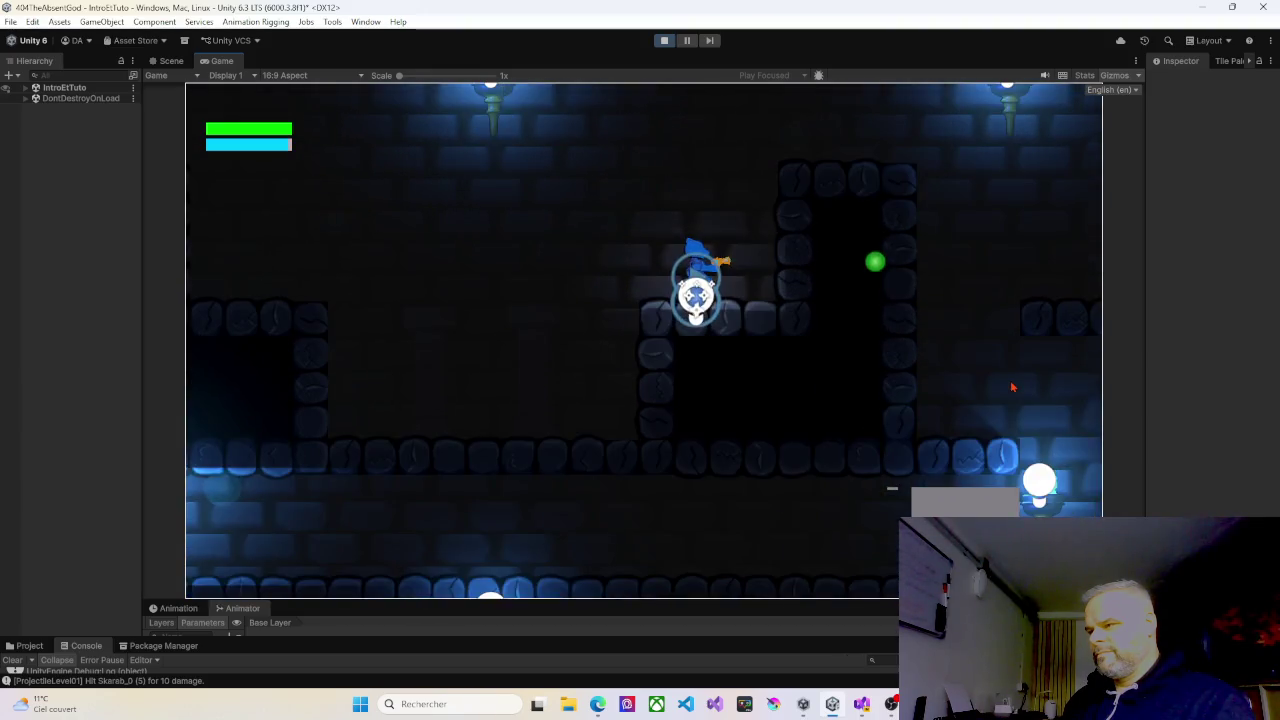
key("d")
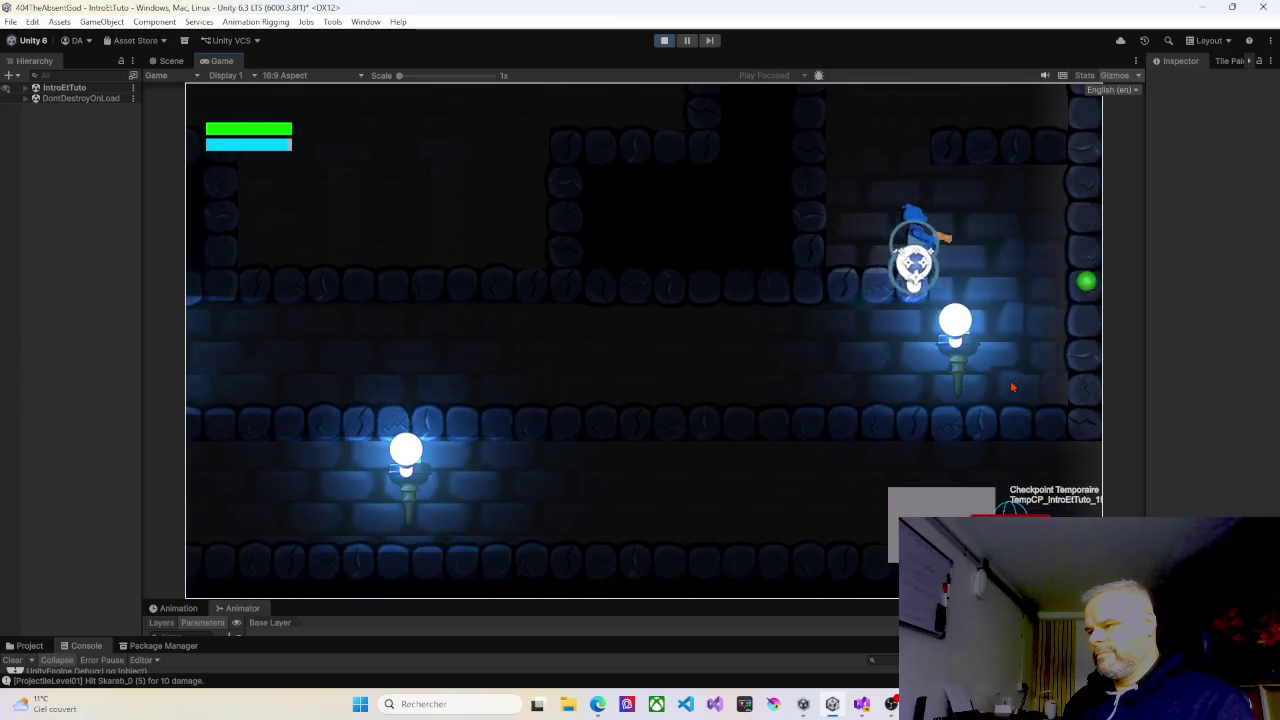
key("a")
key("a")
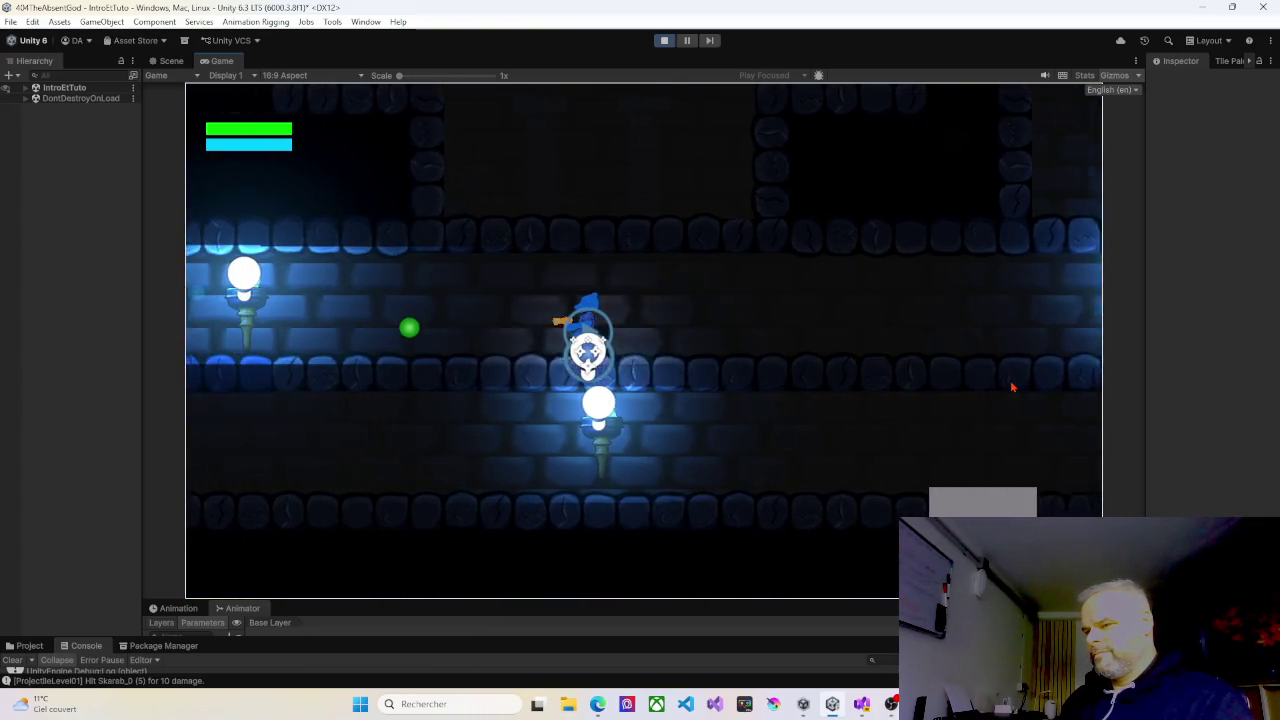
key("a")
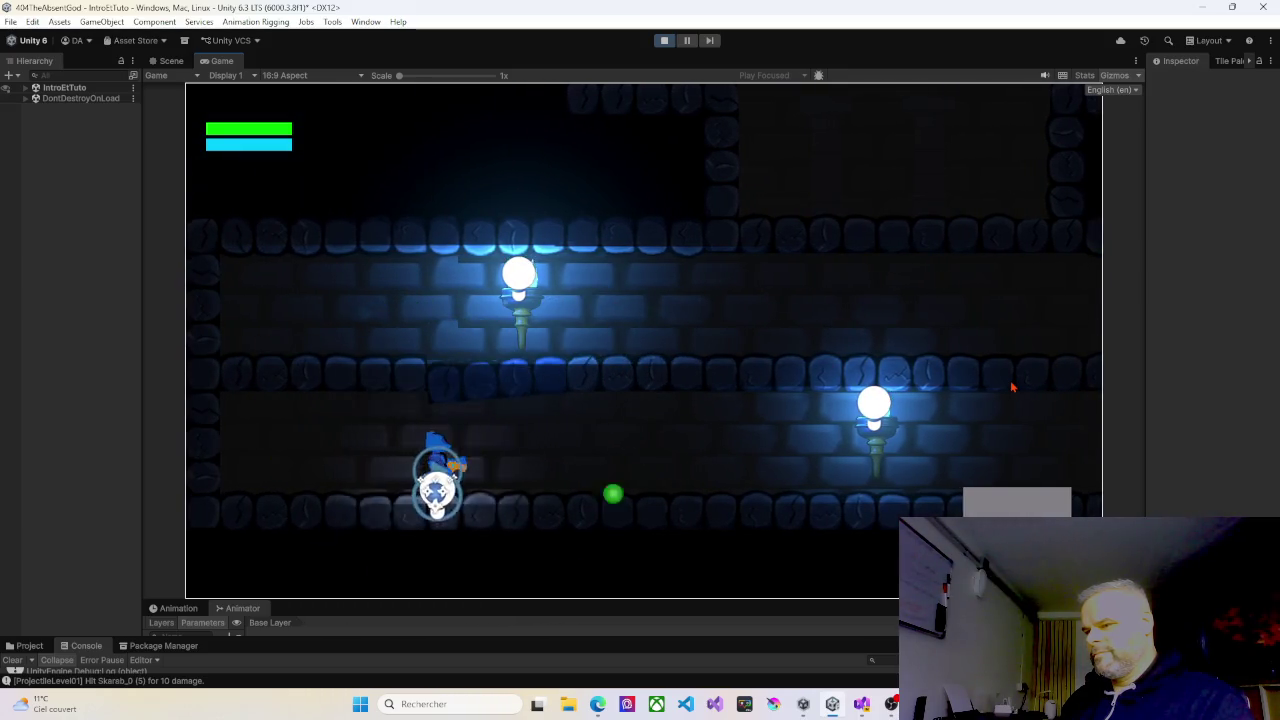
Run right to the save checkpoint and jump onto the raised platform beyond it.
key("d")
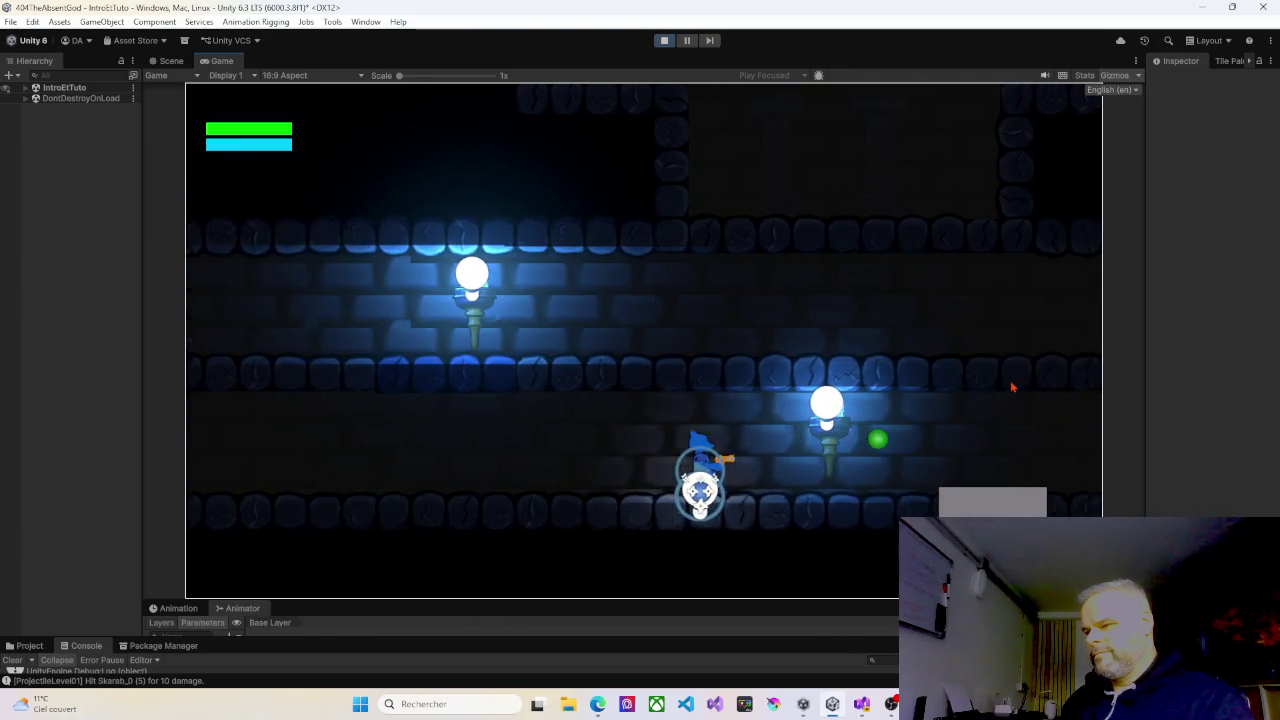
key("d")
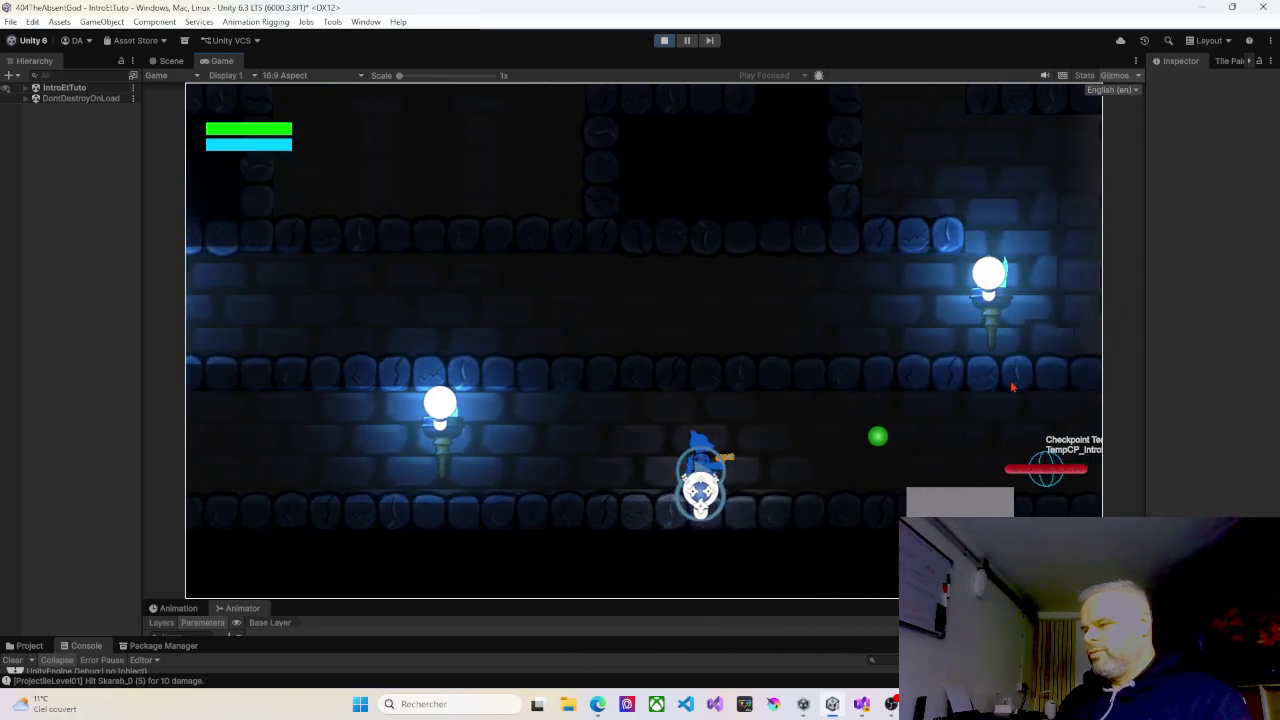
key("d")
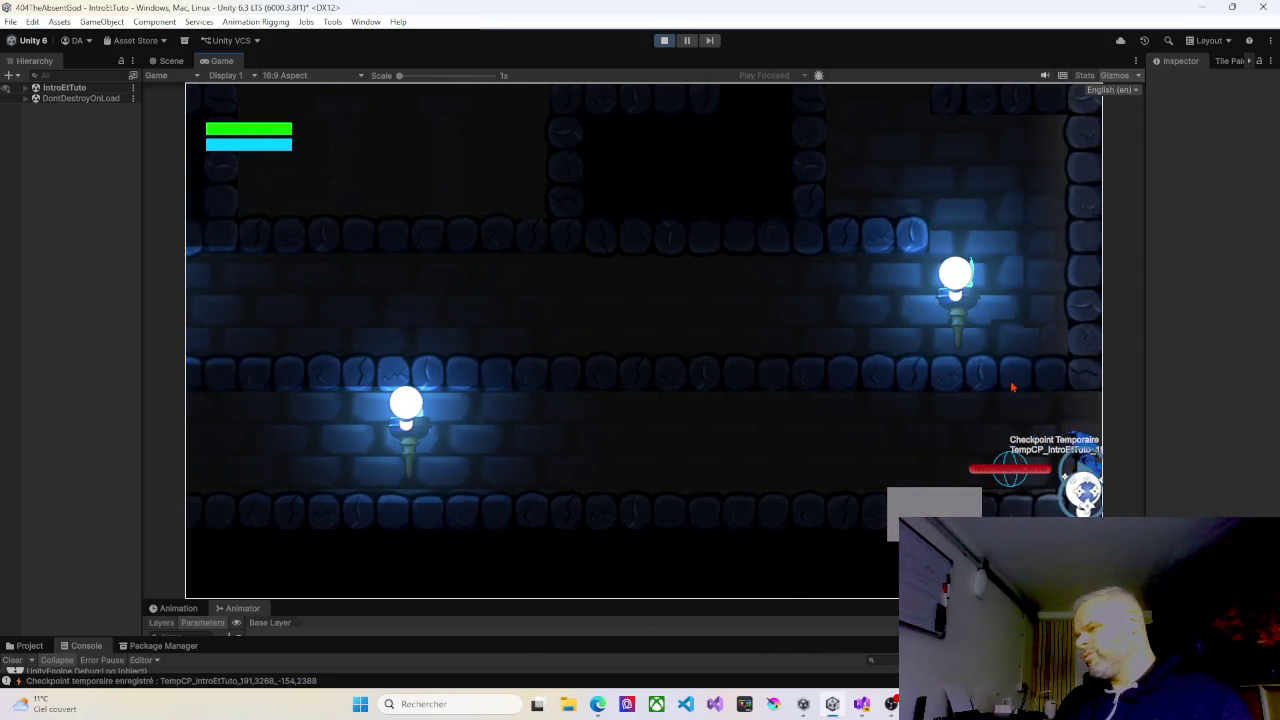
key("d")
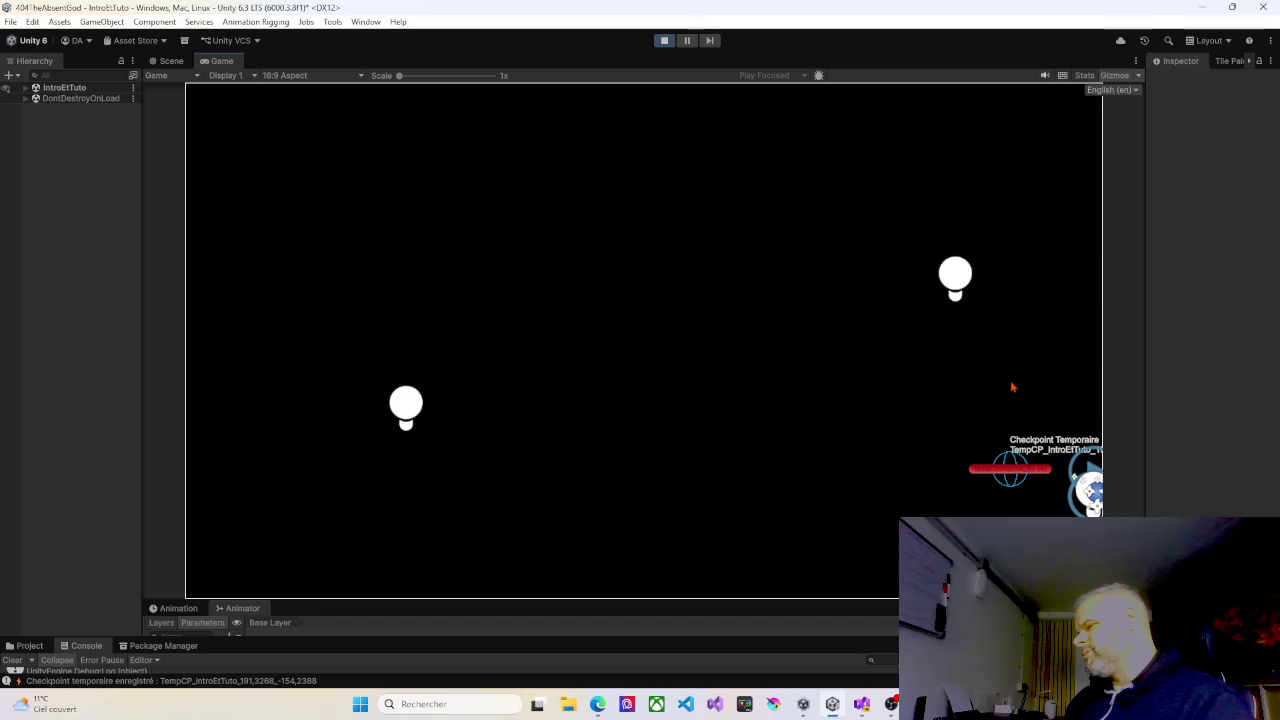
key("d")
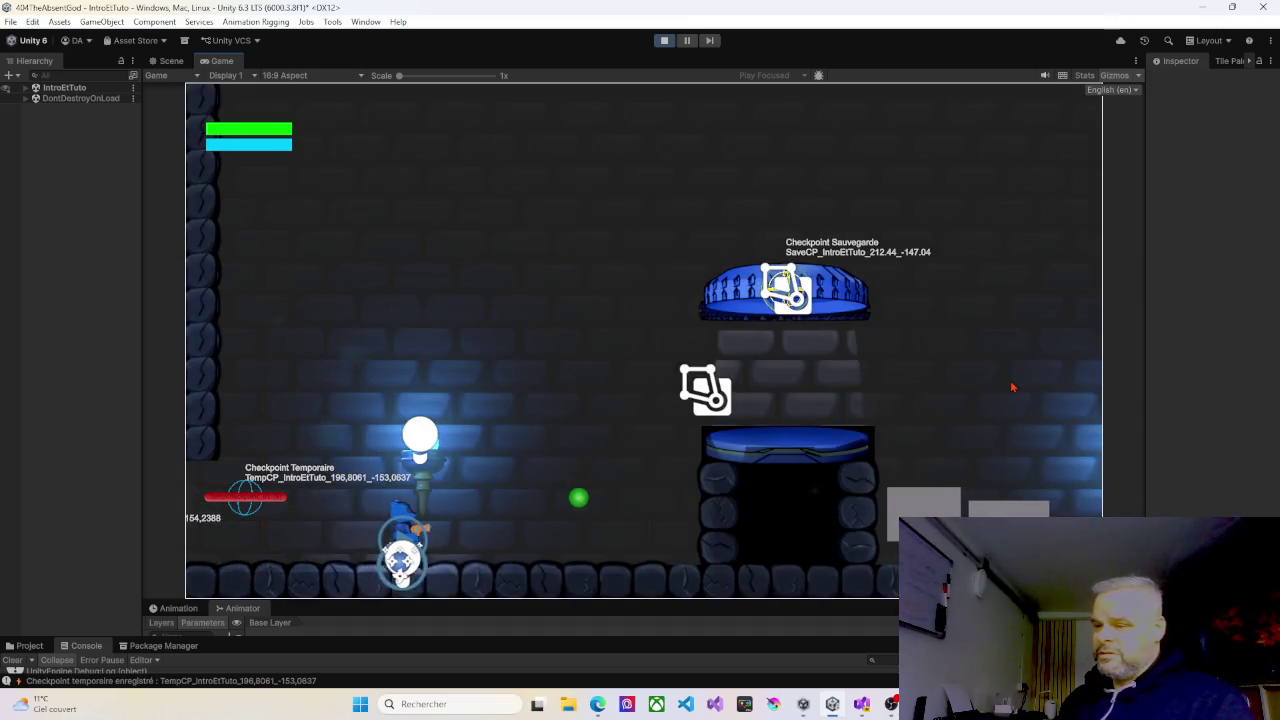
key("space")
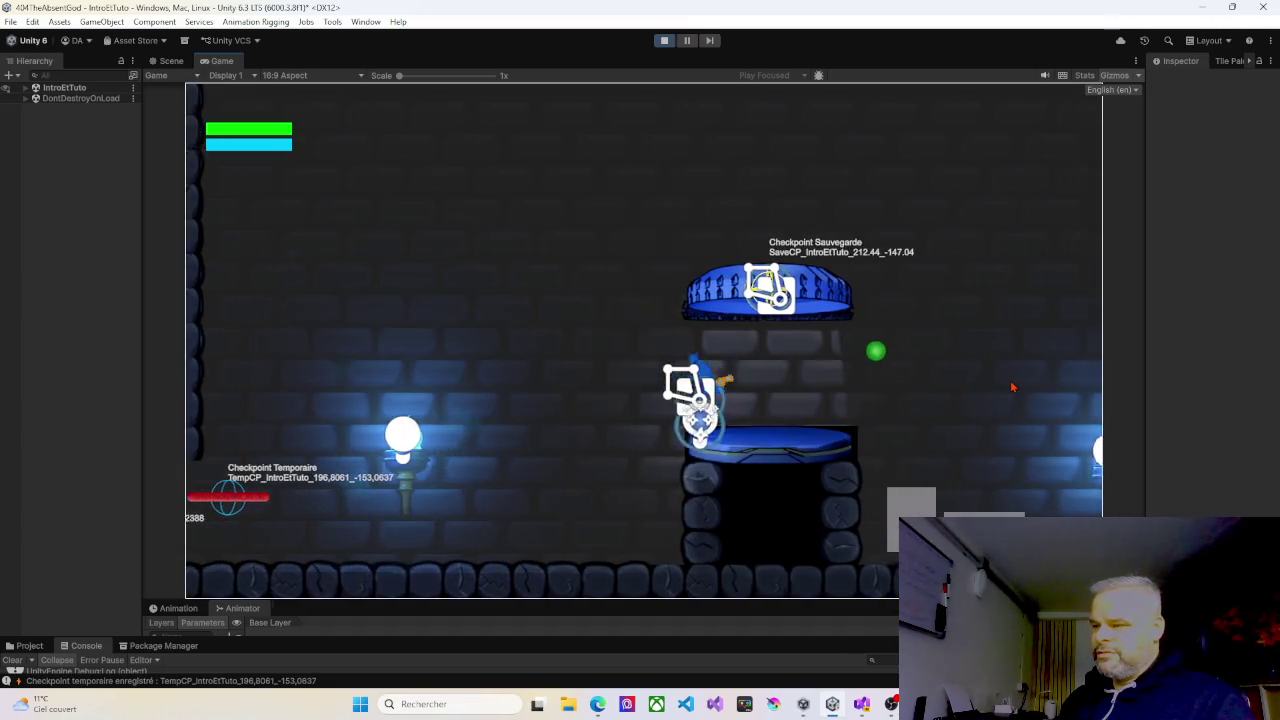
key("d")
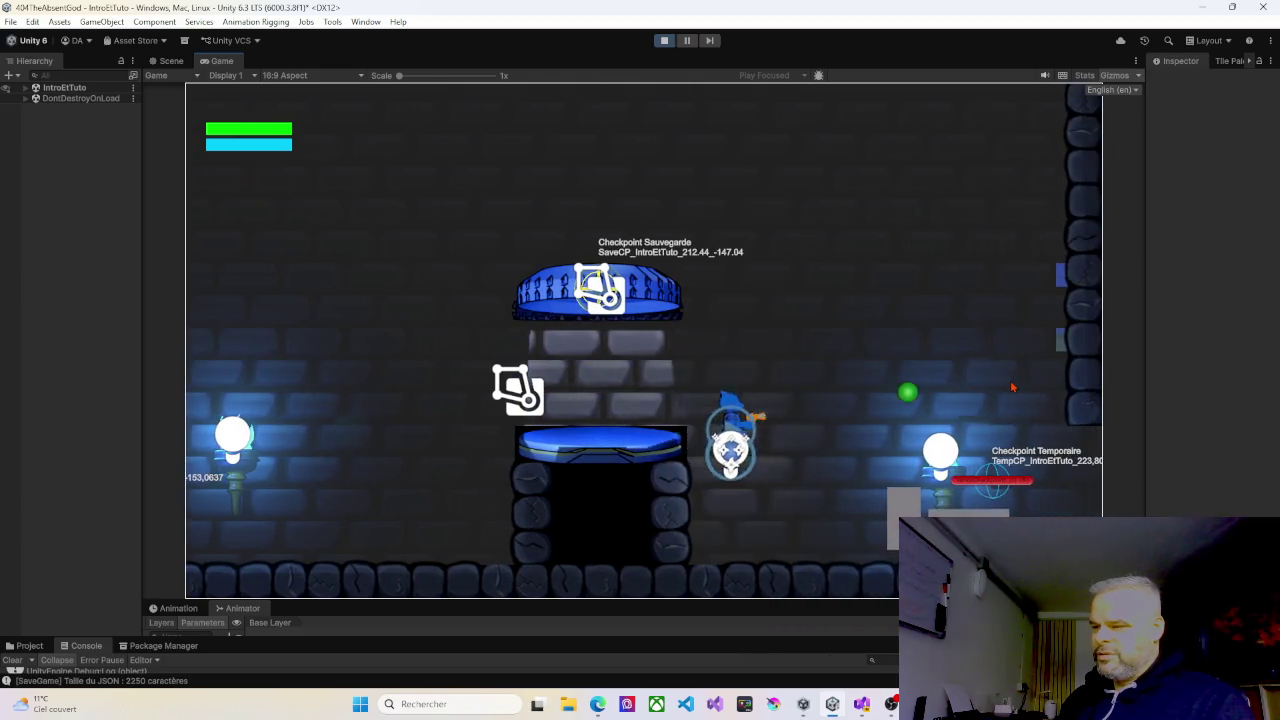
key("d")
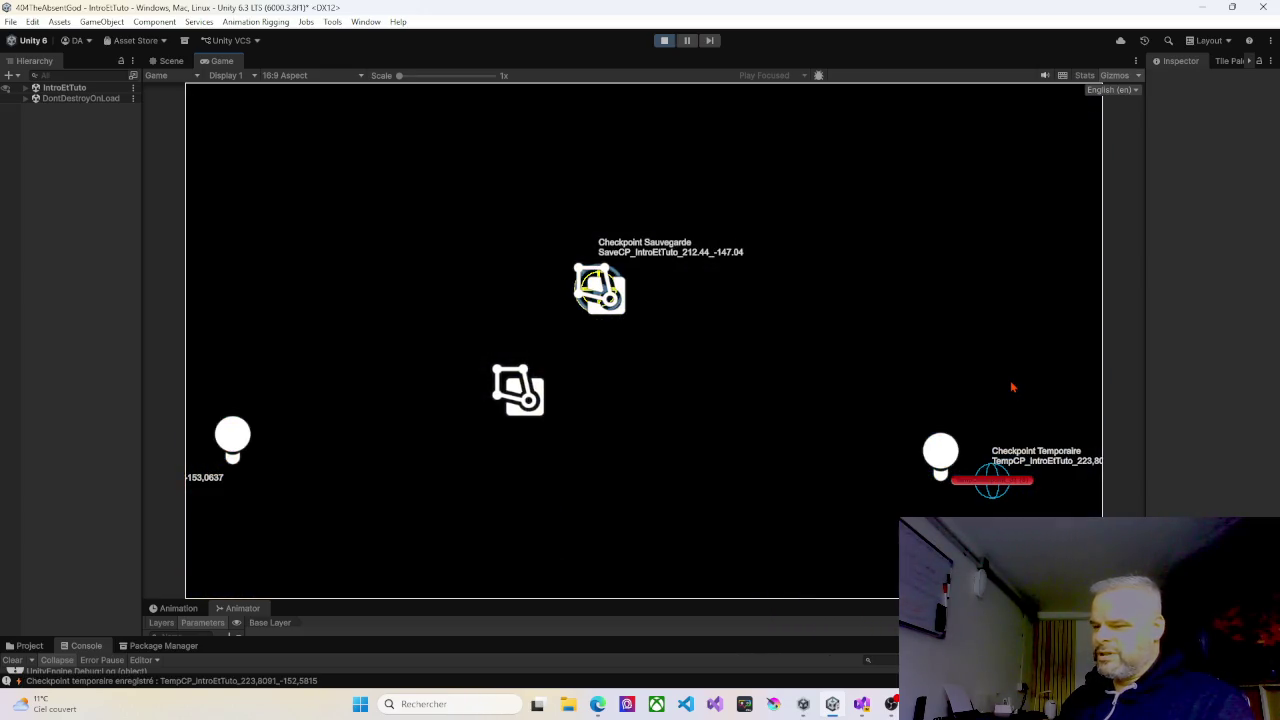
Enter the lava boss room, dodge its fire left and right, and reach the far wall.
key("d")
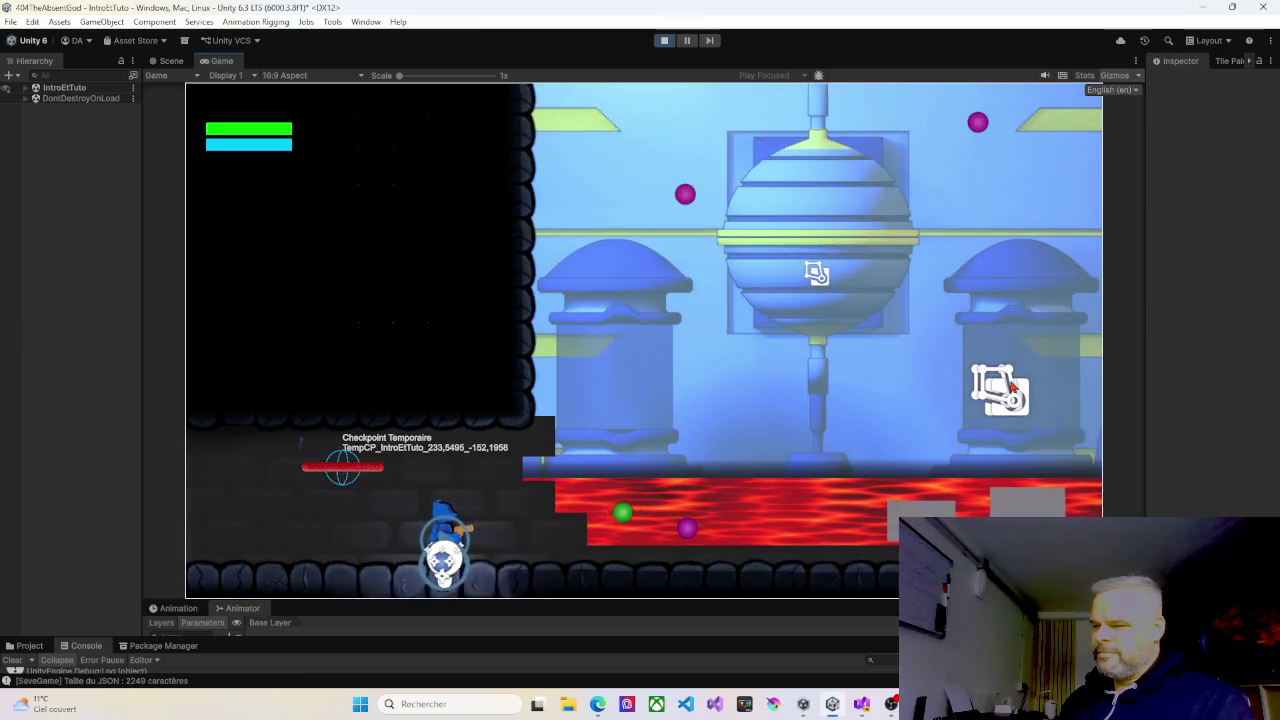
key("d")
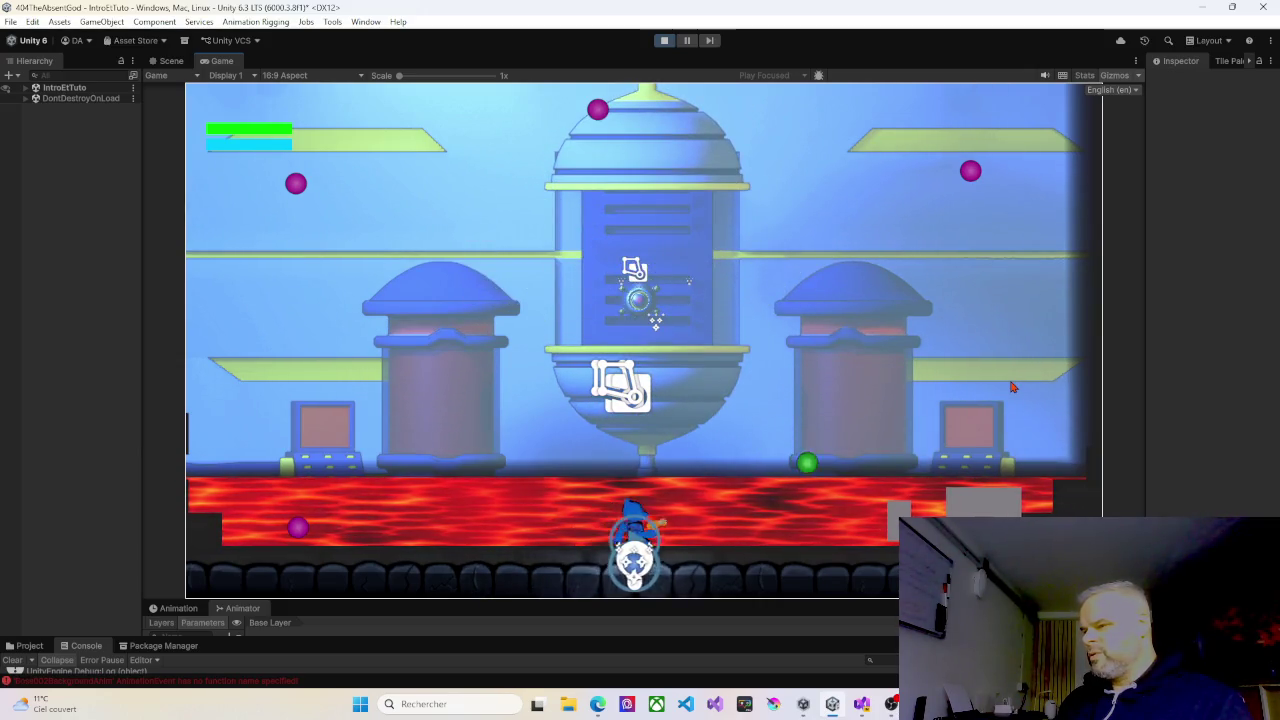
key("a")
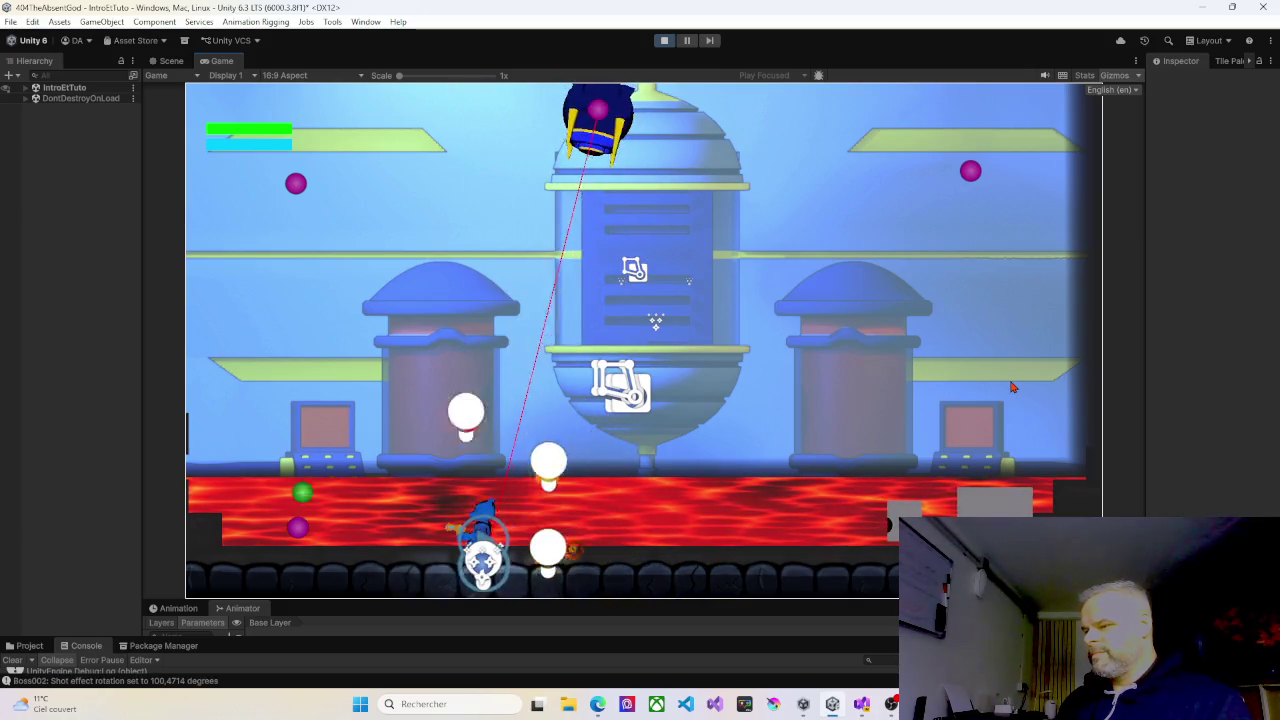
key("a")
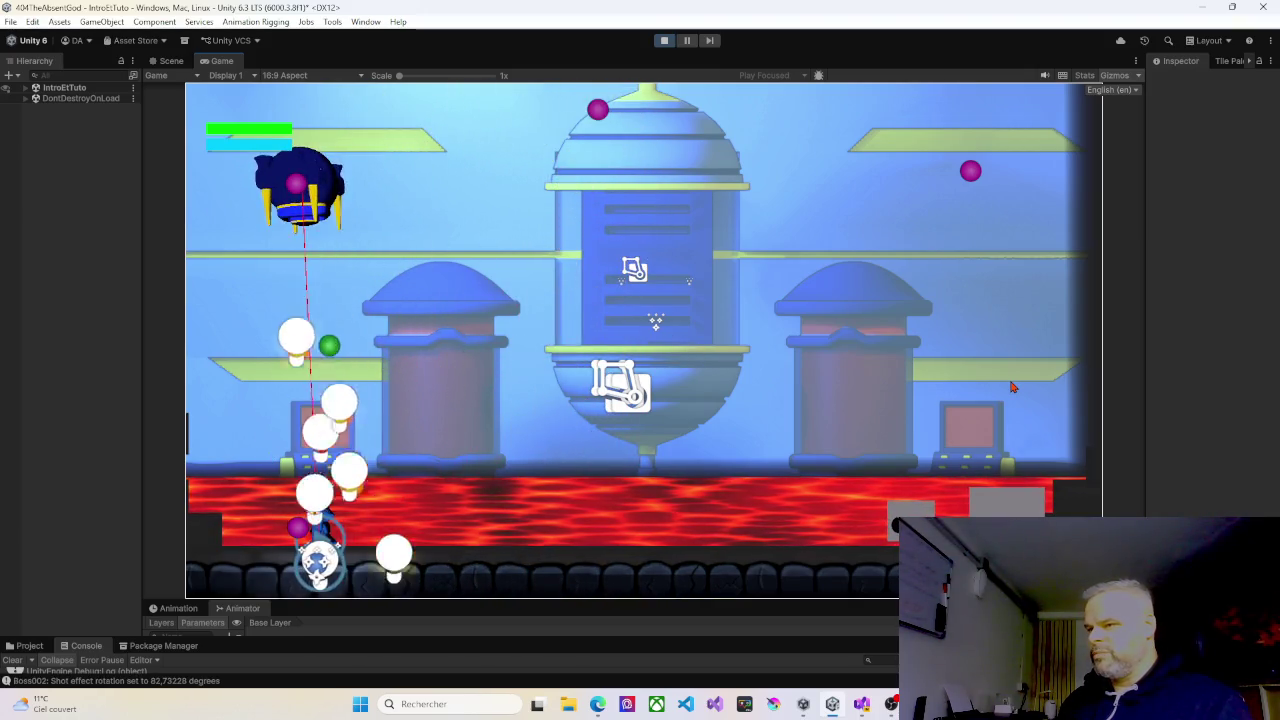
key("d")
key("d")
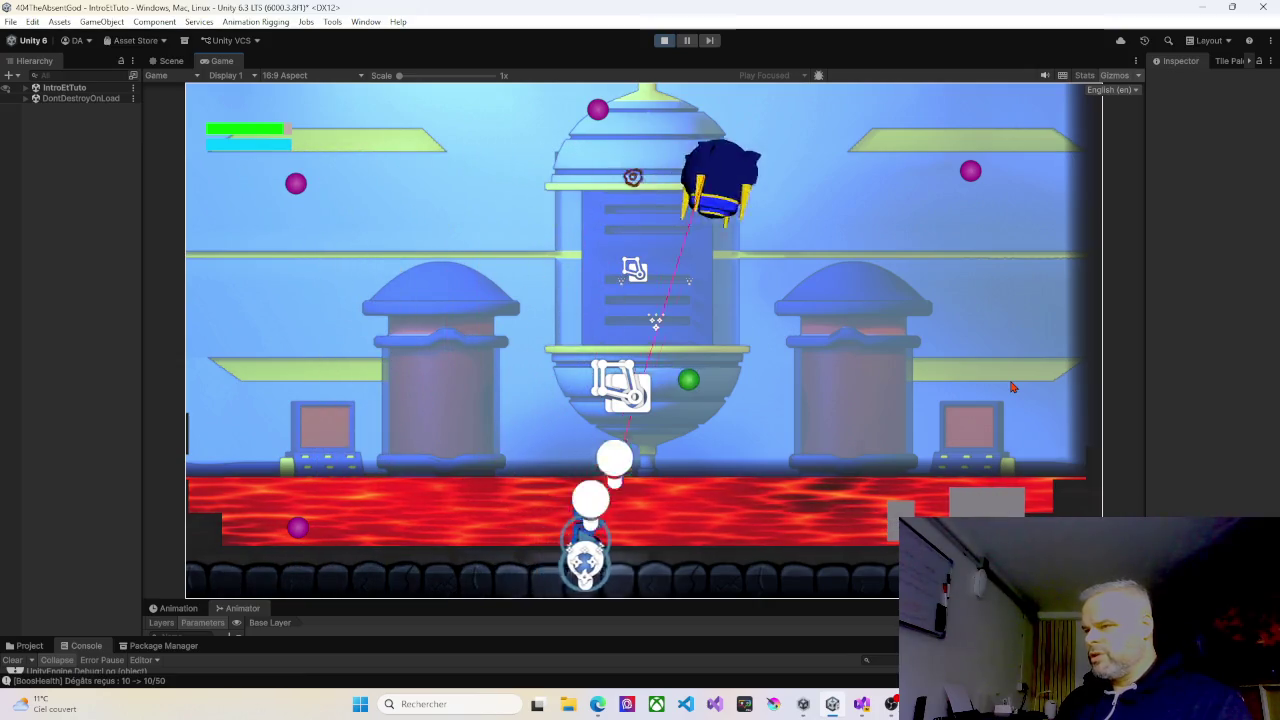
key("d")
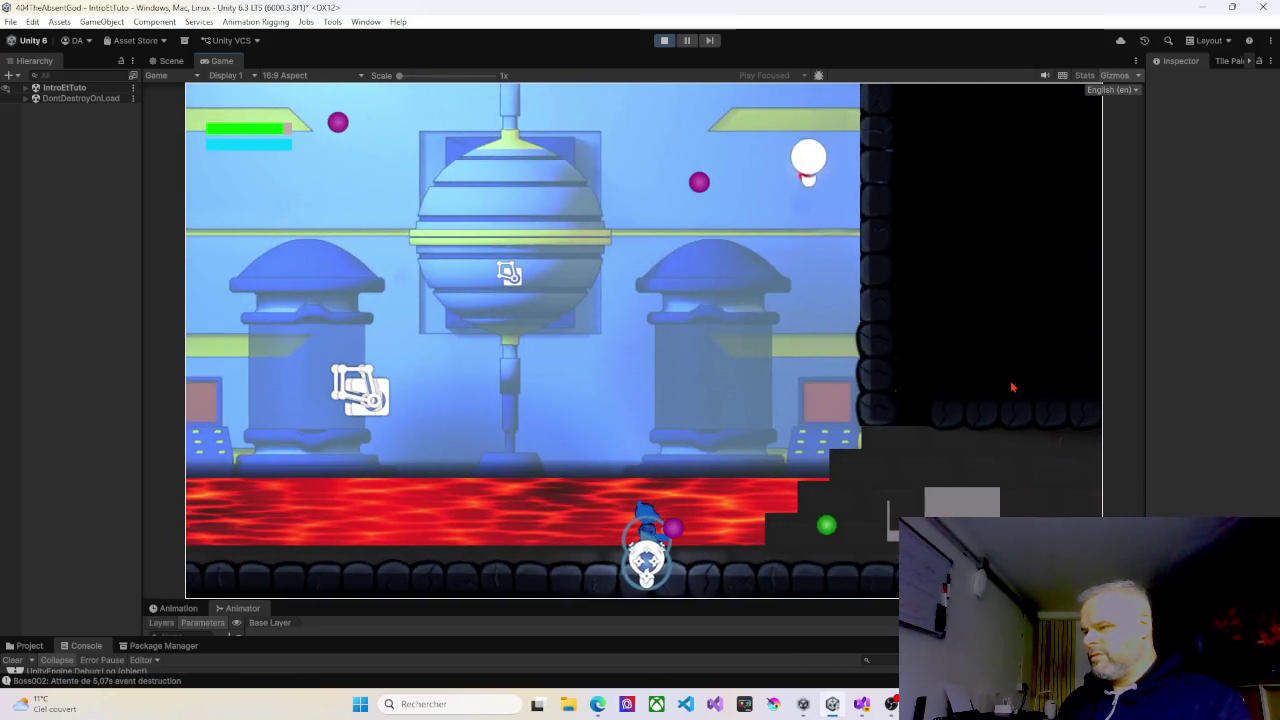
key("d")
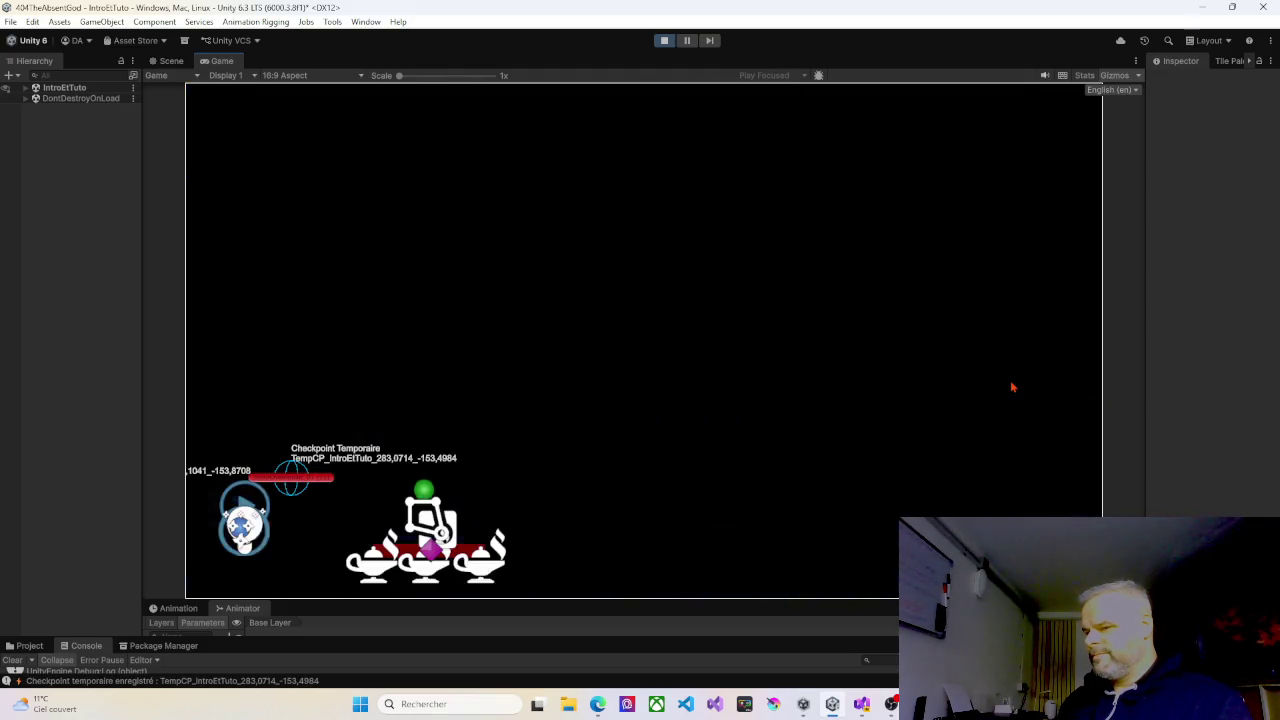
Ride the lift up and walk right along the grey platform into the scene exit.
key("d")
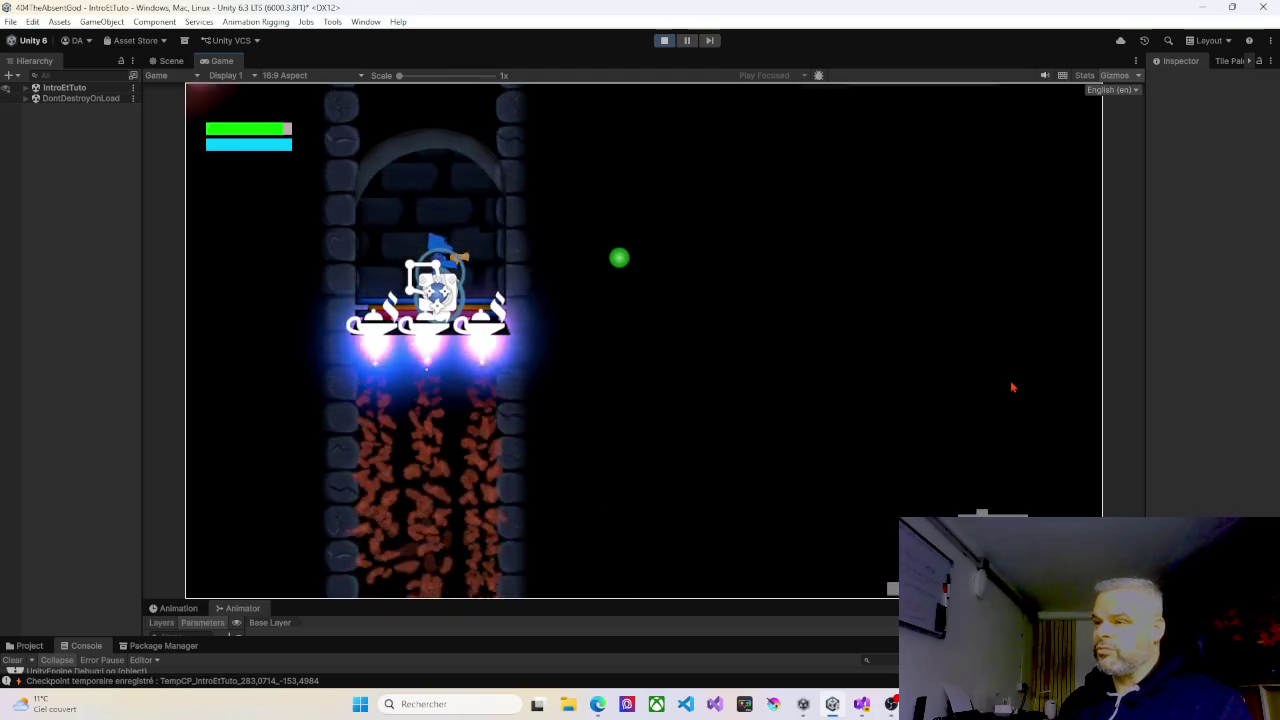
key("d")
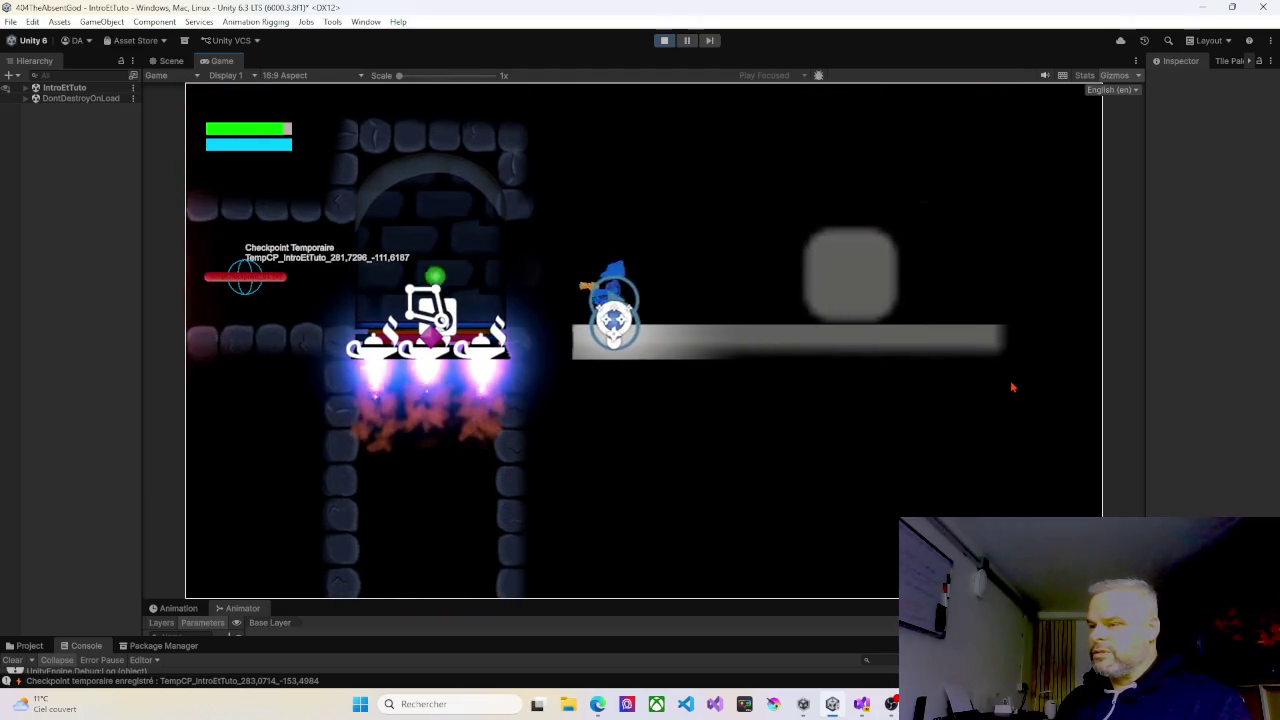
key("d")
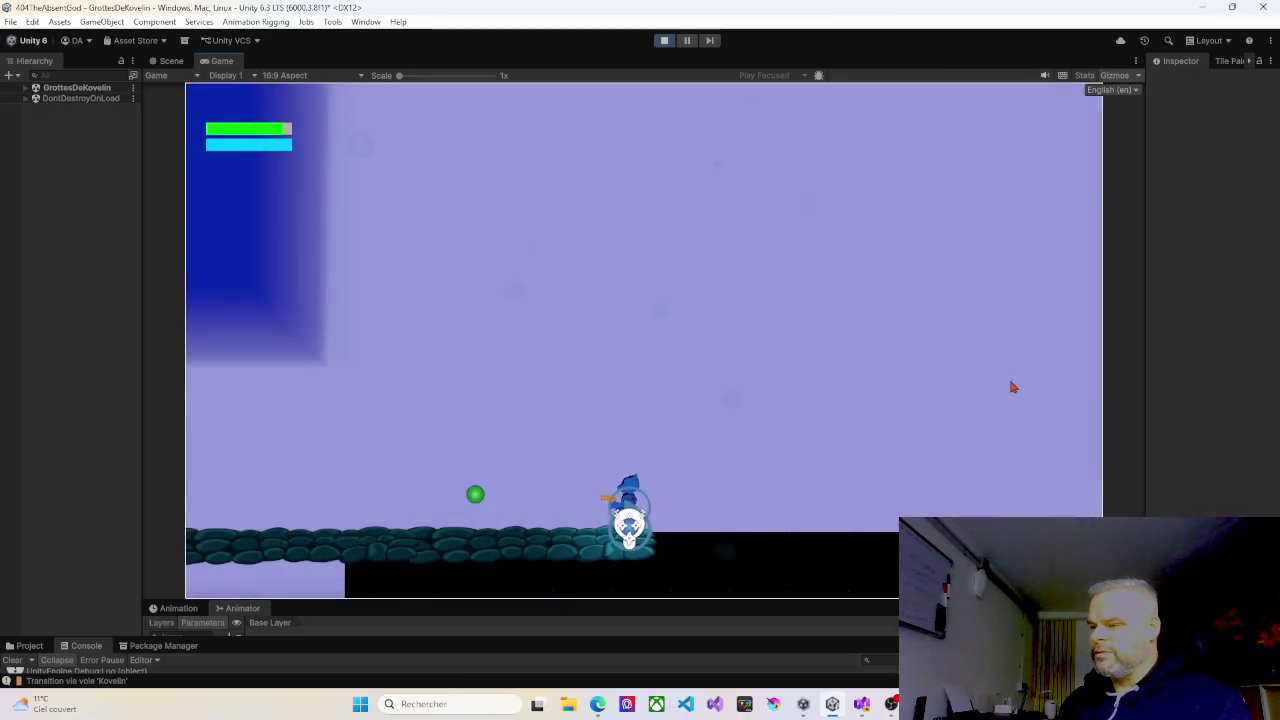
Run into the Kovelin caves, leap over the miniboss and shoot it down to 180/200 health.
key("d")
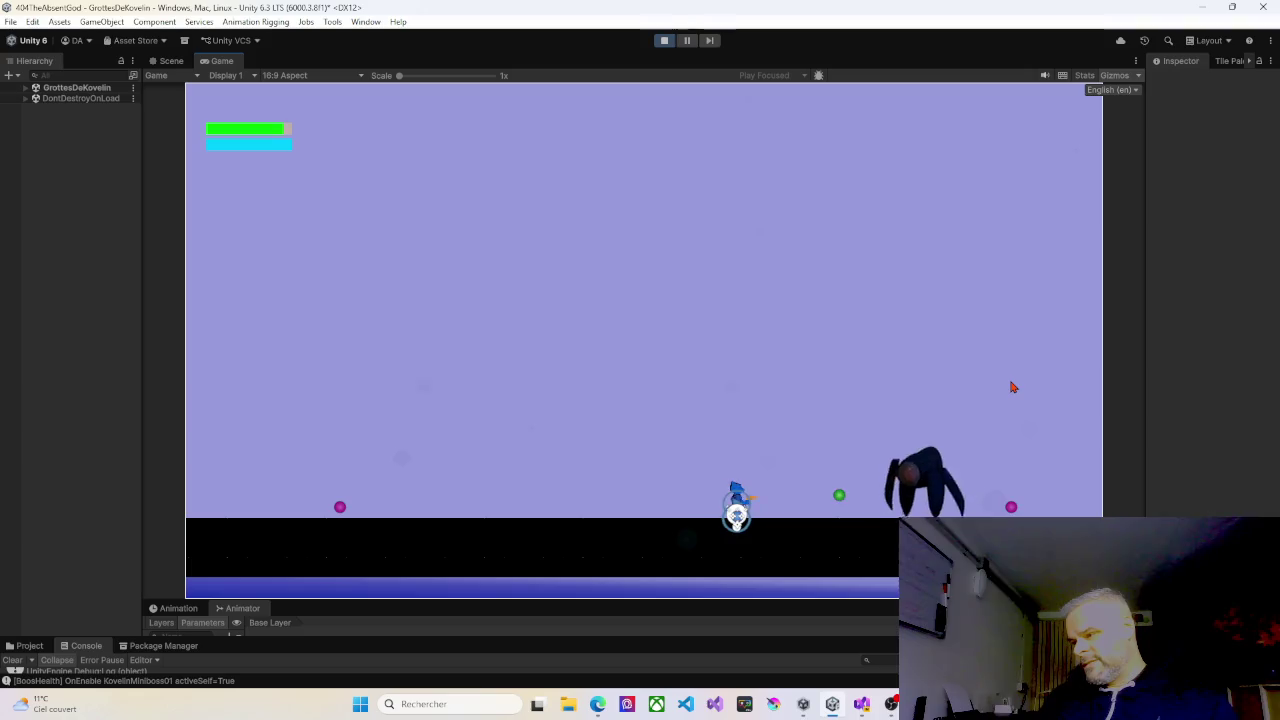
key("a")
key("space")
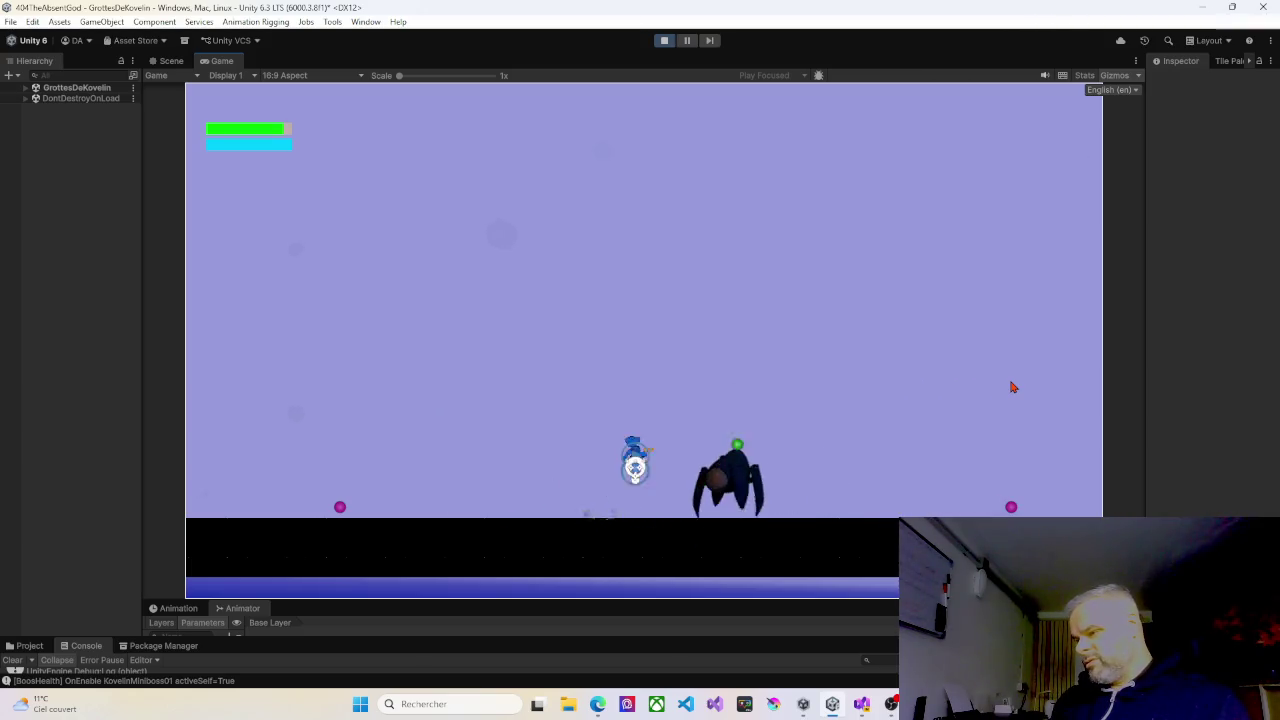
key("d")
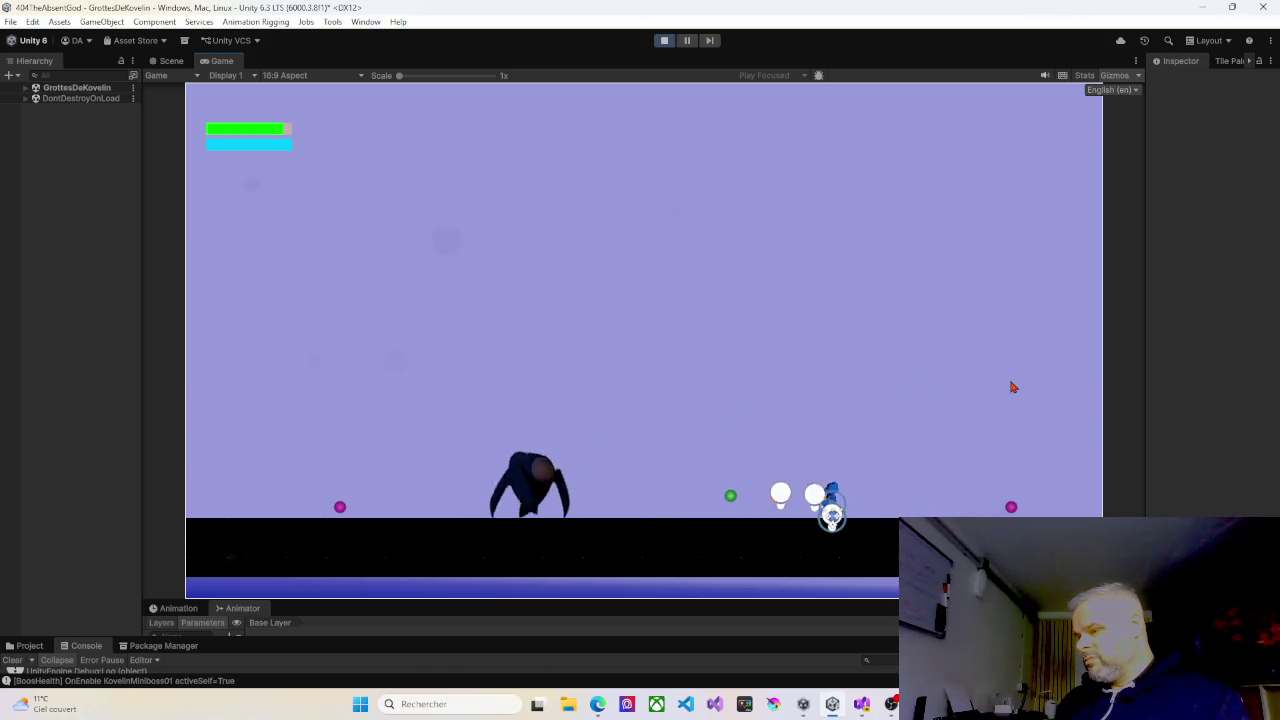
key("a")
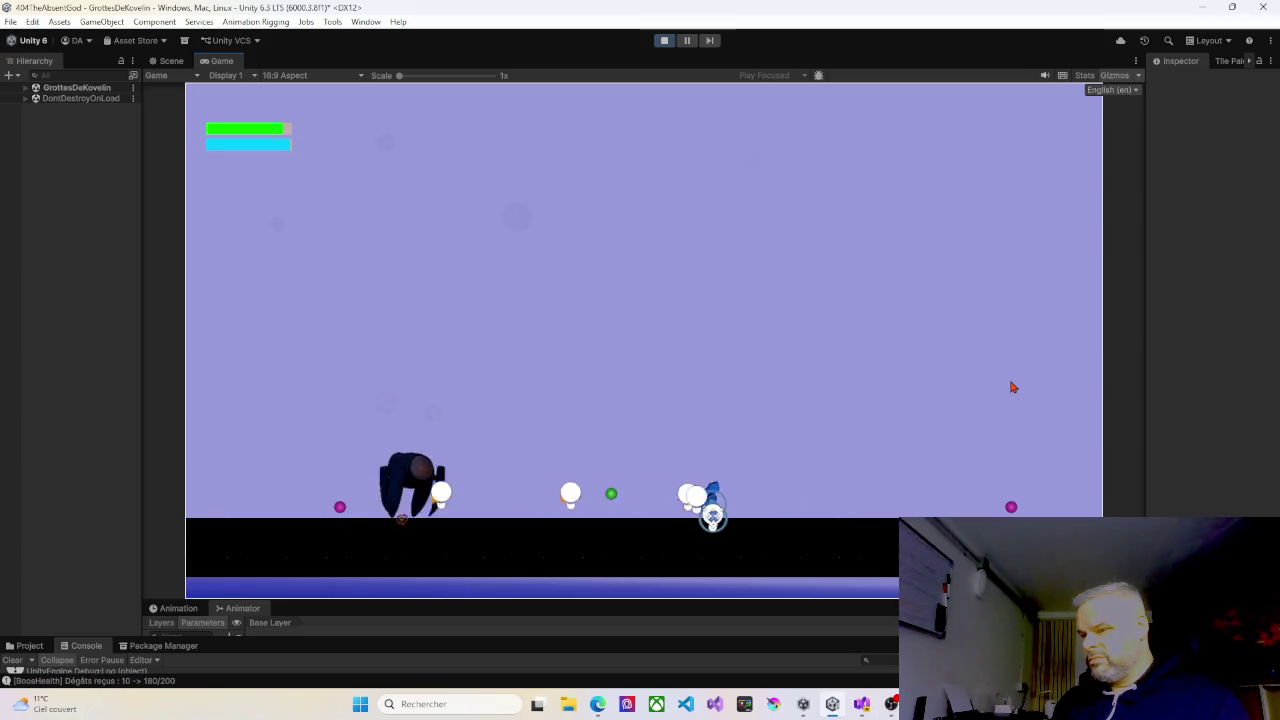